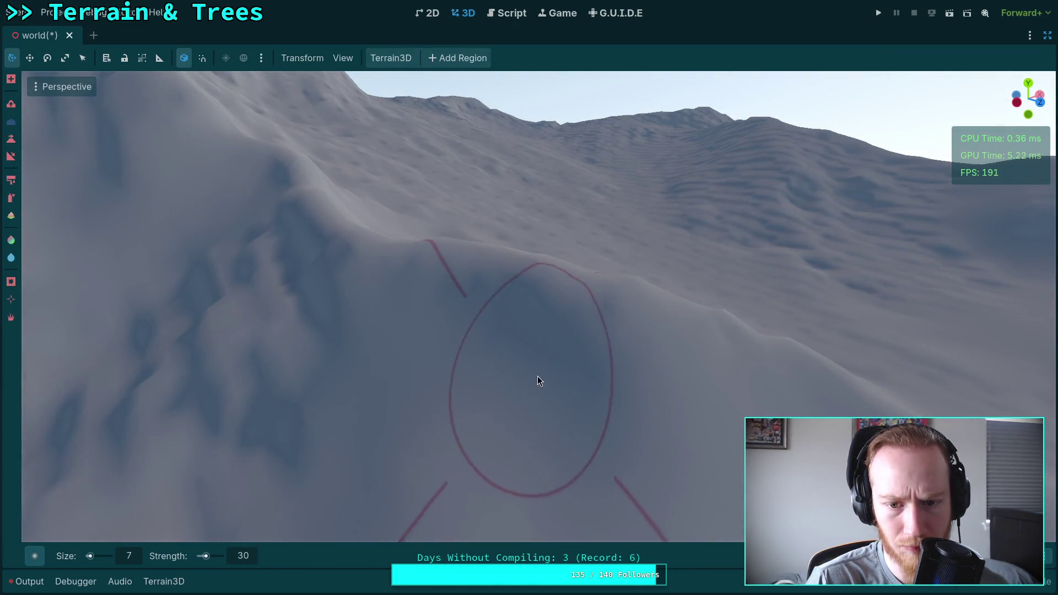
Sculpt the snowy slope beside the lake with the size 7, strength 30 brush.
drag(543, 390, 372, 332)
drag(567, 375, 510, 256)
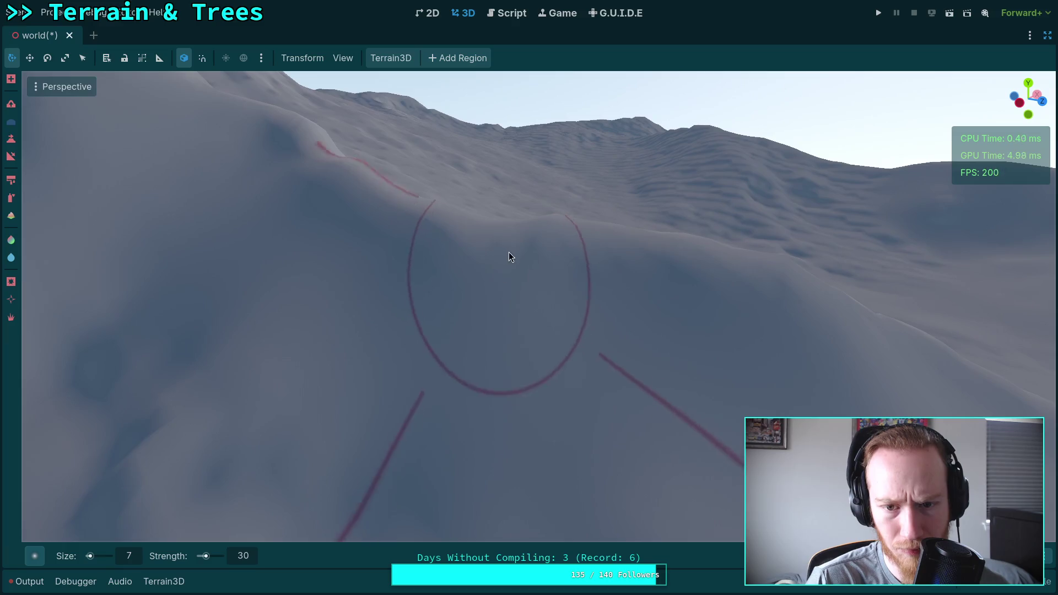
drag(613, 312, 584, 316)
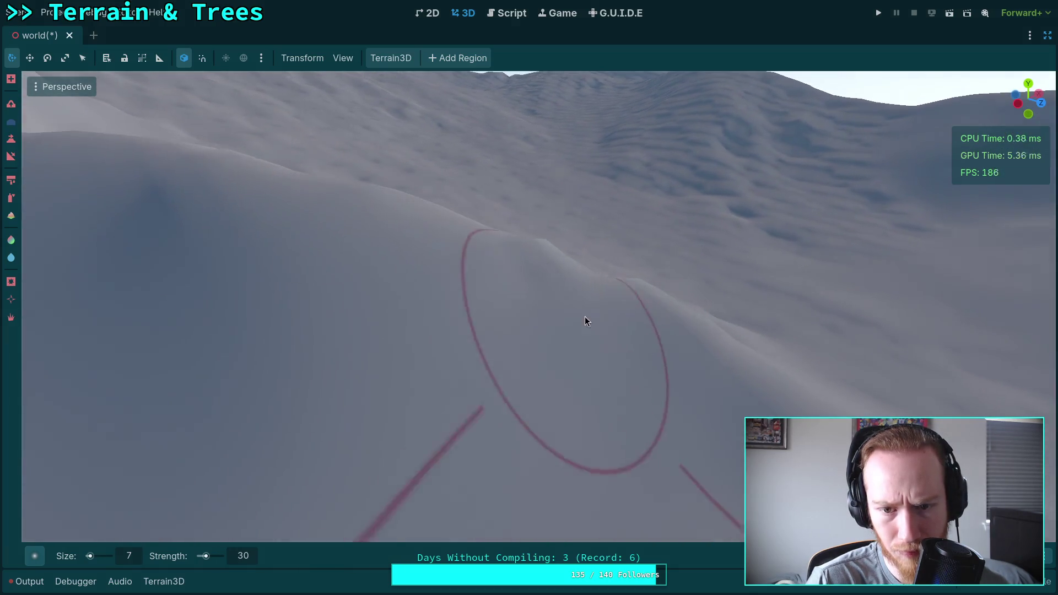
drag(678, 386, 683, 362)
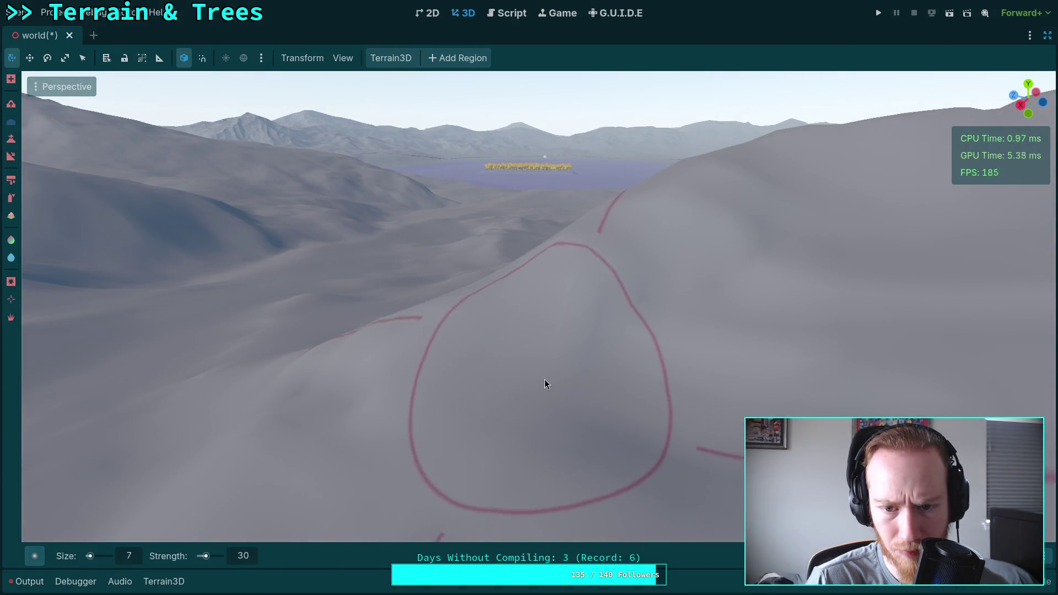
drag(758, 301, 758, 300)
drag(530, 362, 530, 362)
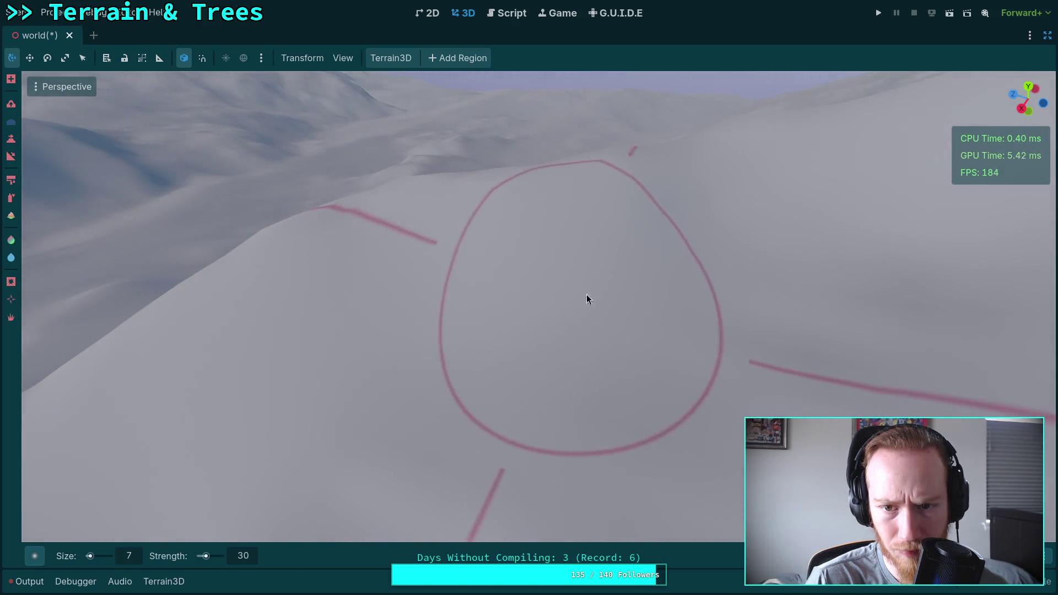
drag(713, 248, 713, 248)
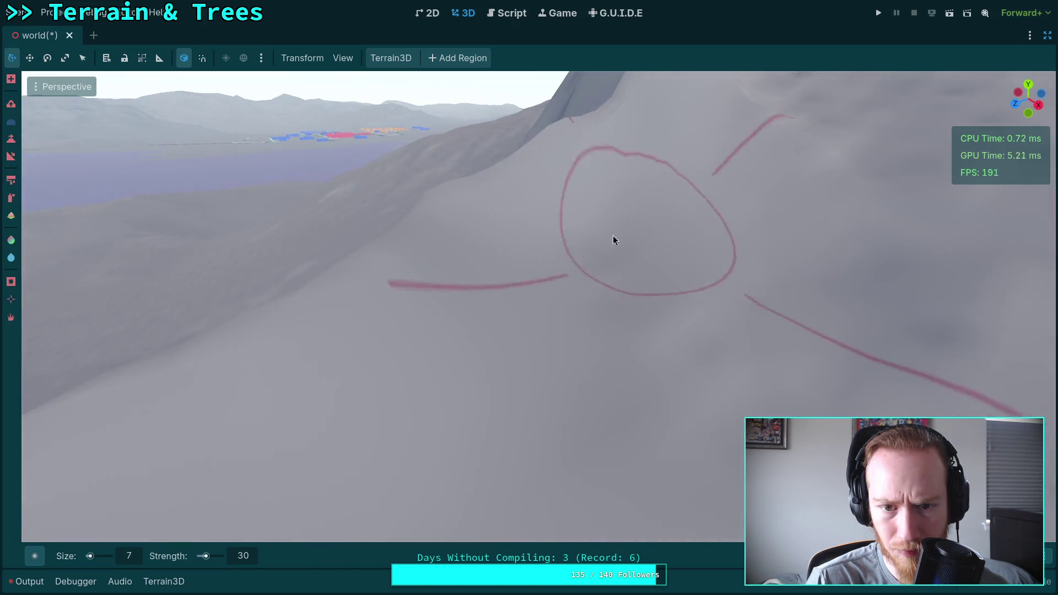
drag(583, 225, 564, 276)
drag(610, 337, 450, 291)
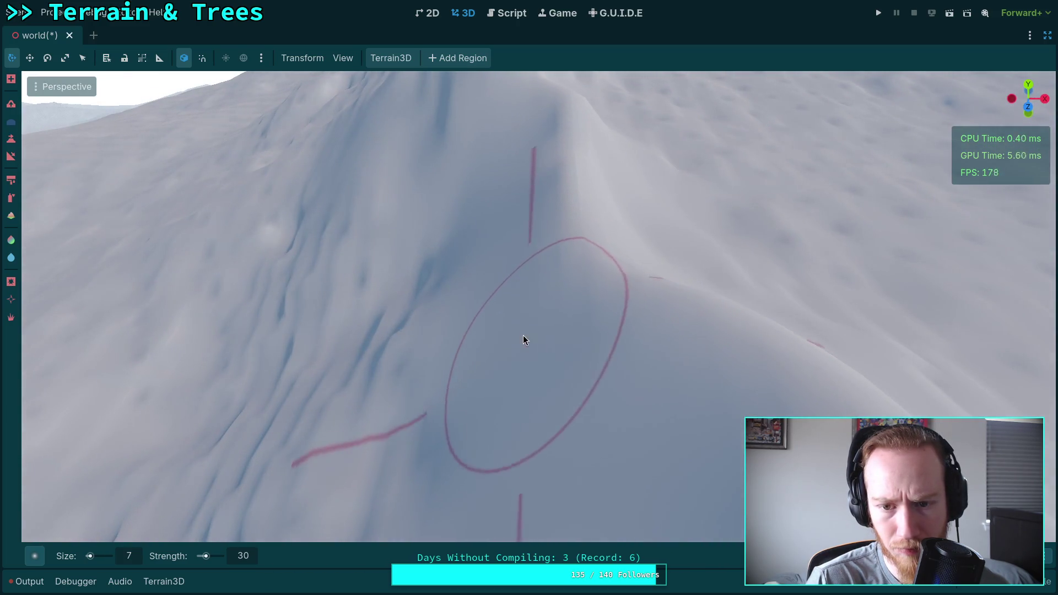
Sculpt the brighter stretch of snowy terrain from a wider view.
drag(521, 336, 322, 265)
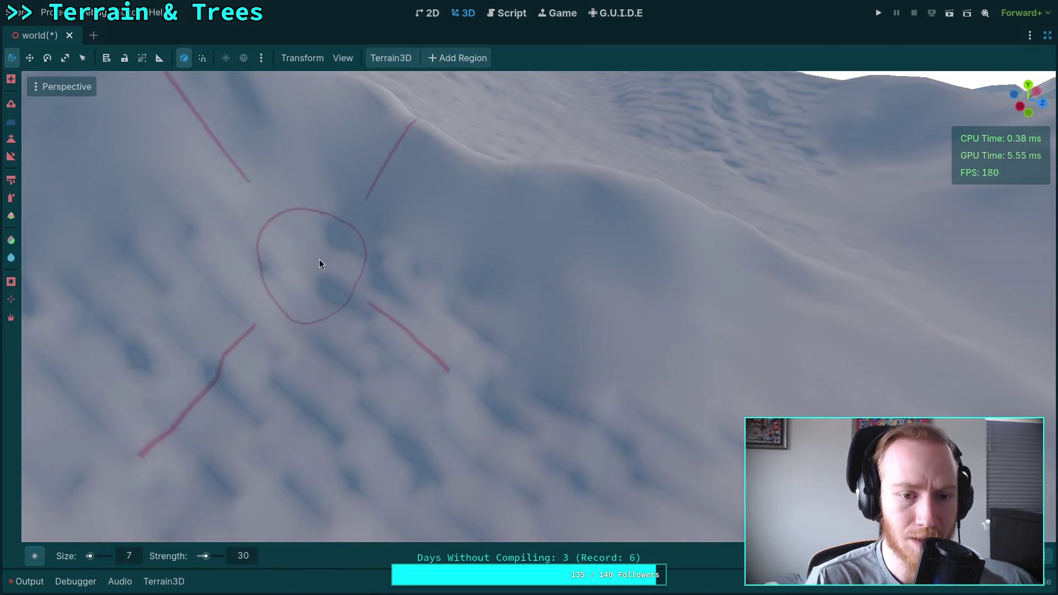
drag(363, 404, 427, 239)
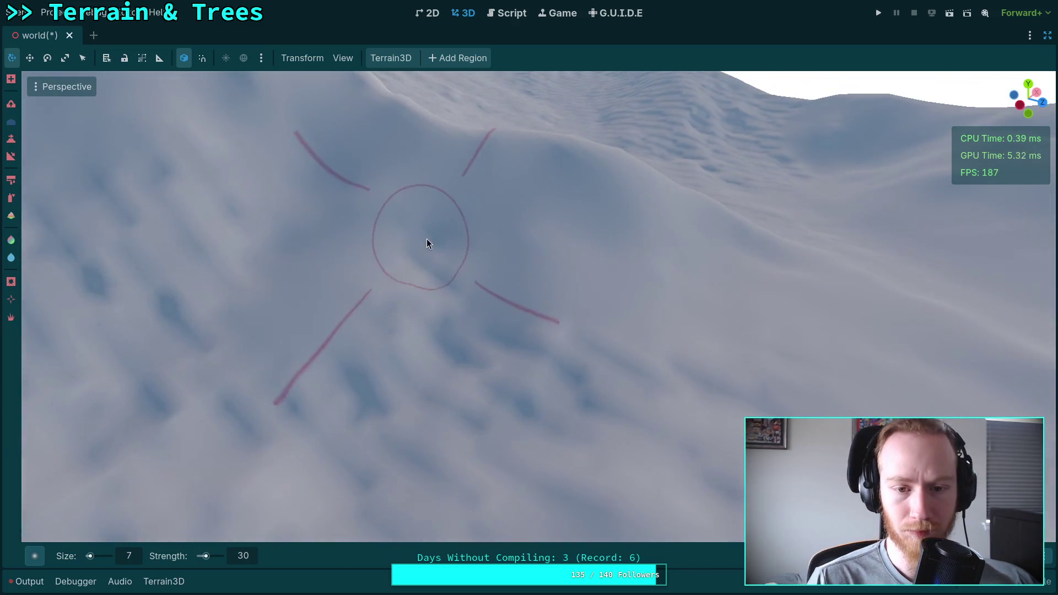
drag(528, 338, 605, 317)
drag(507, 342, 601, 341)
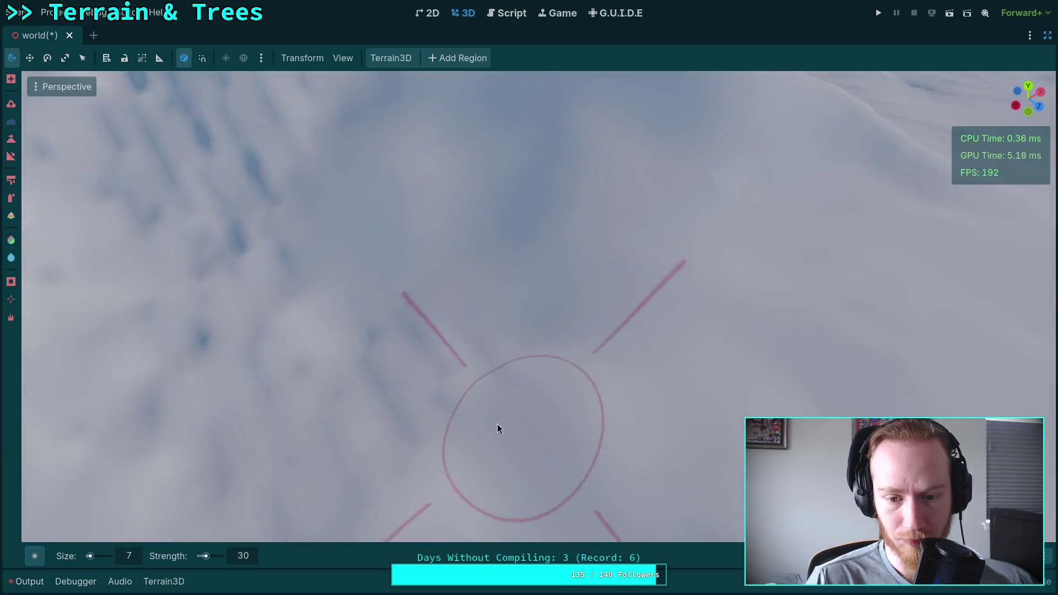
drag(472, 236, 532, 299)
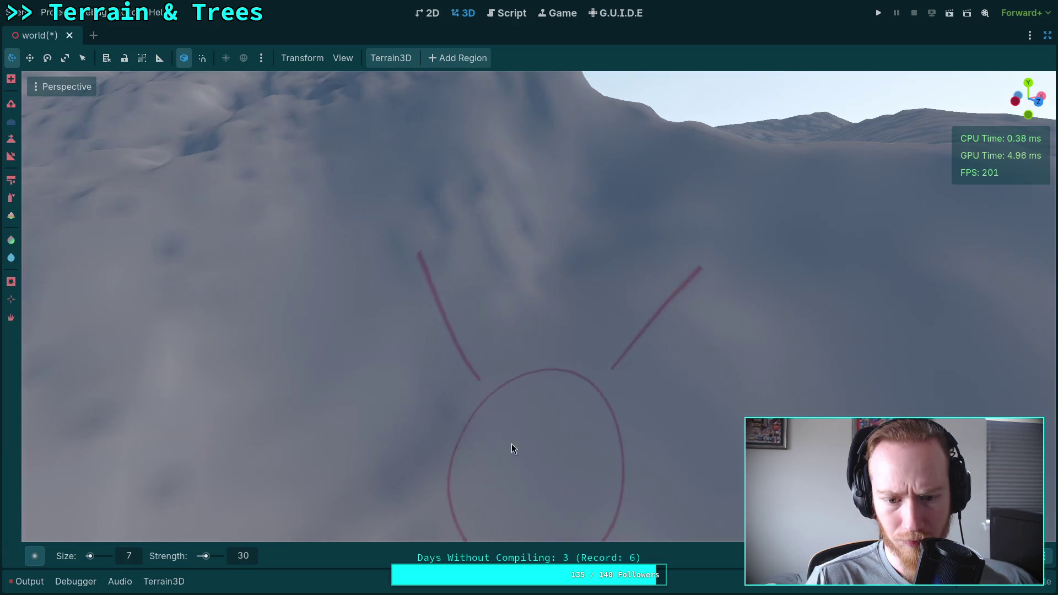
Sculpt along the ridge from a closer, tilted angle.
drag(578, 254, 487, 316)
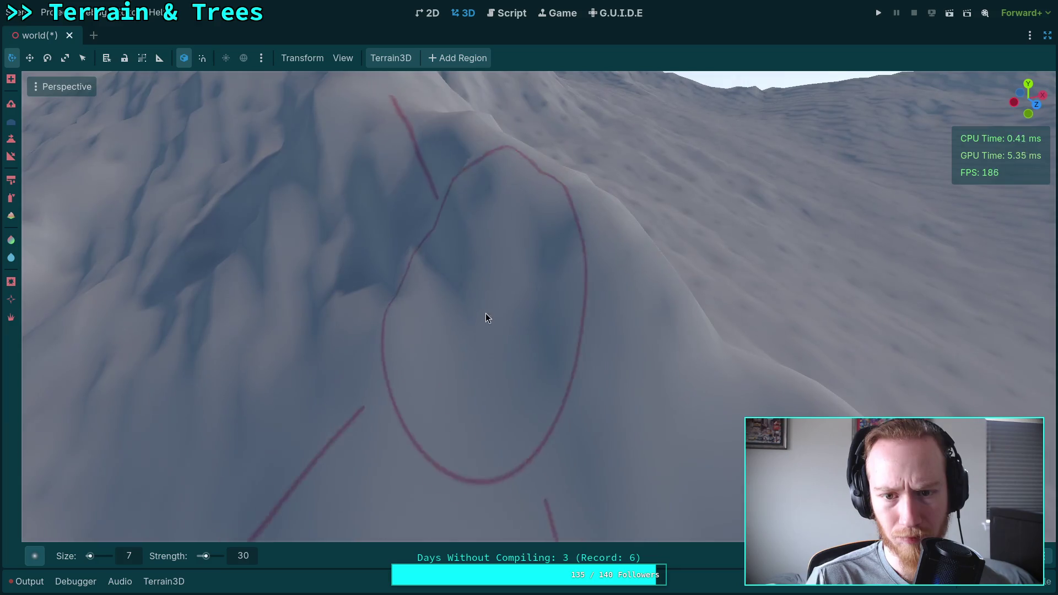
drag(432, 267, 419, 259)
drag(596, 285, 545, 246)
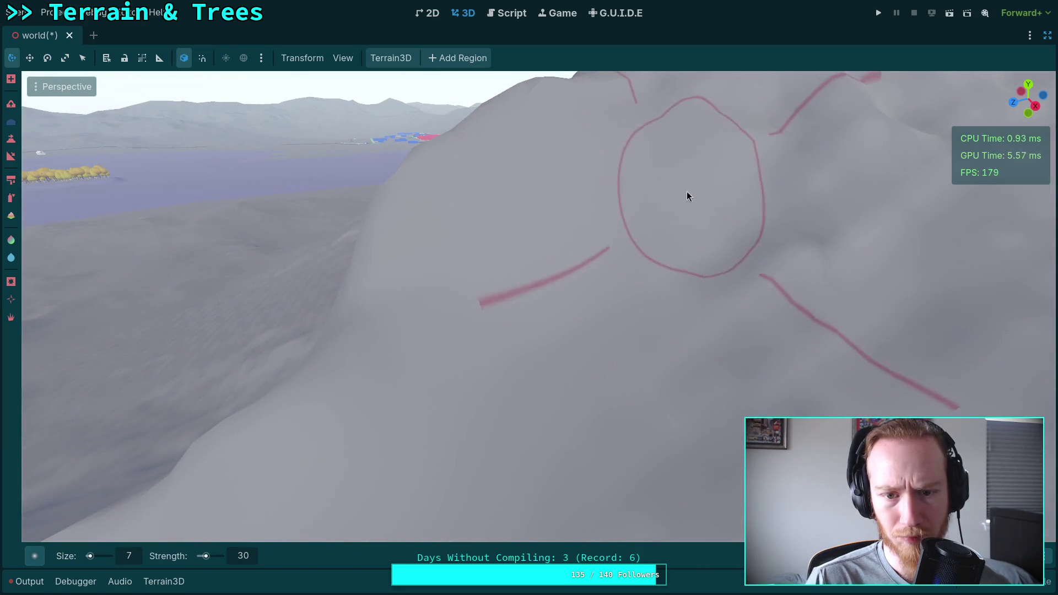
drag(688, 196, 664, 226)
drag(666, 300, 650, 255)
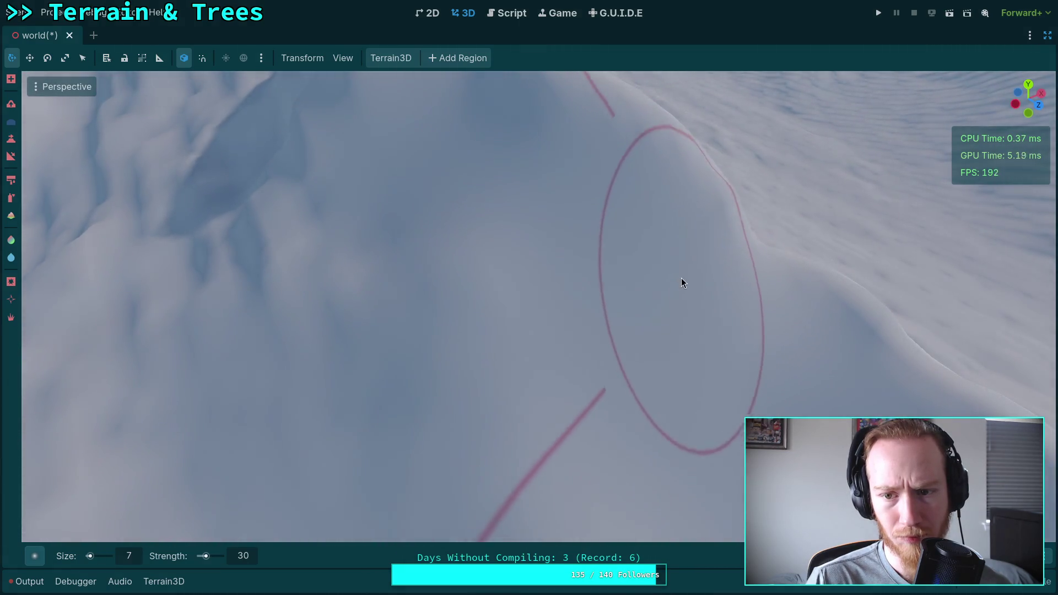
Reshape the snowy slope around the mound from a steeper overhead angle.
drag(697, 302, 614, 334)
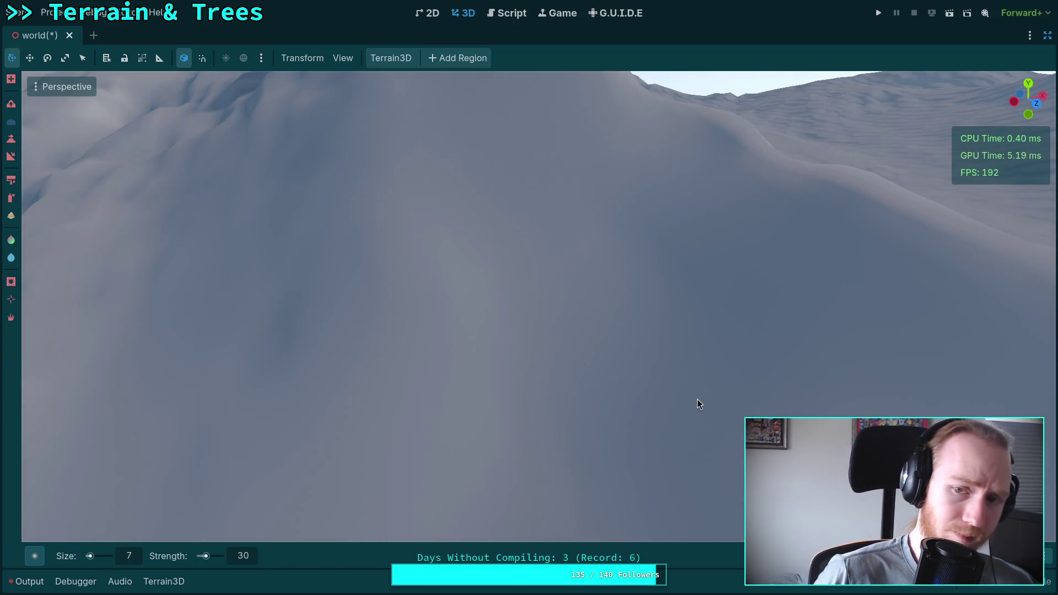
drag(485, 383, 595, 441)
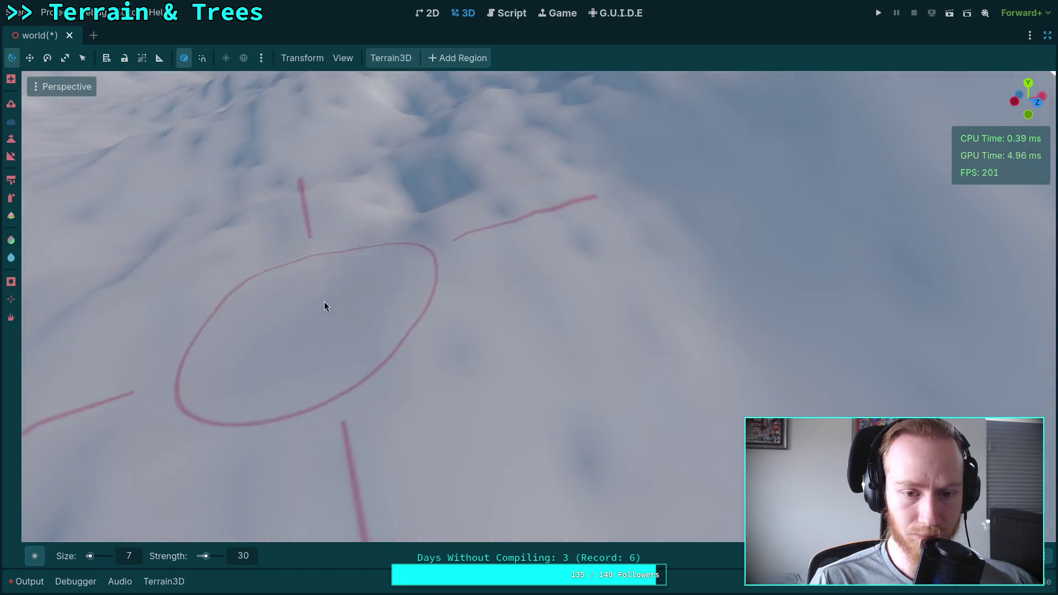
drag(449, 296, 607, 421)
drag(624, 268, 448, 461)
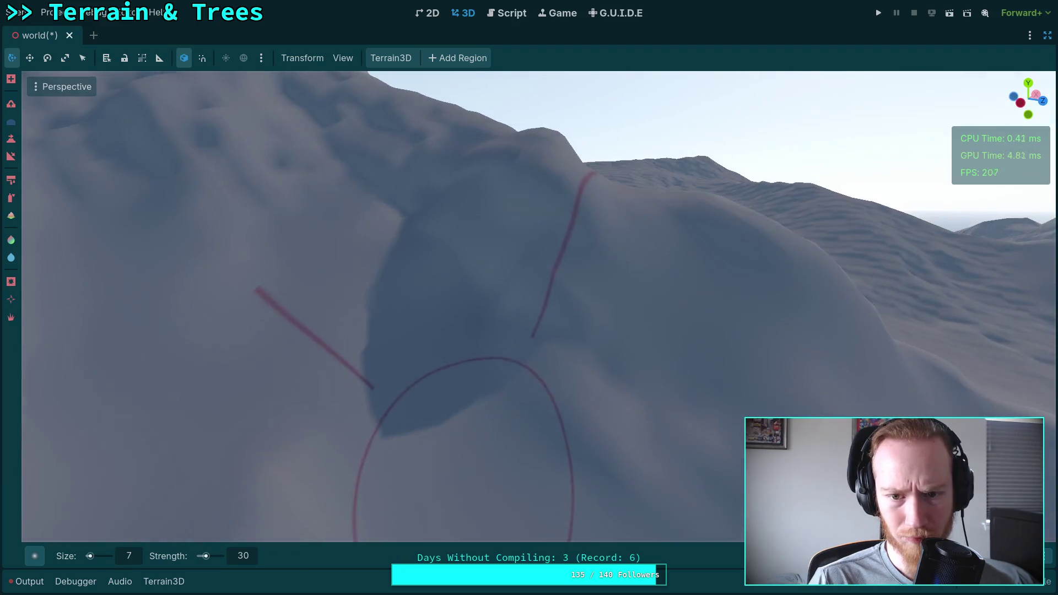
Sculpt the bumpy slope toward the upper right, near the lake.
drag(497, 295, 502, 278)
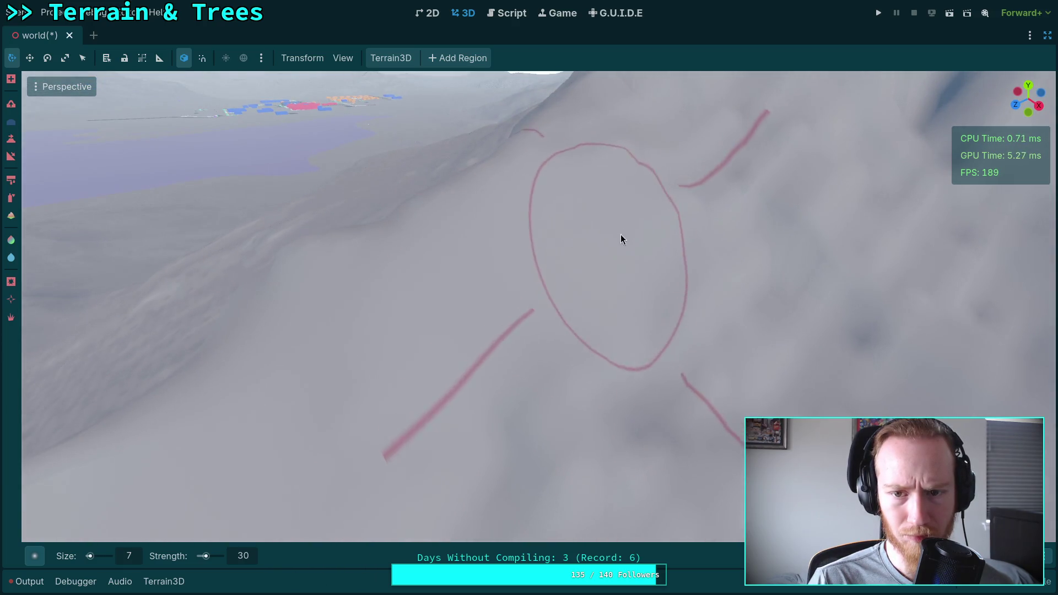
drag(756, 138, 756, 138)
drag(533, 293, 534, 292)
drag(441, 339, 427, 348)
drag(411, 253, 428, 255)
drag(617, 297, 741, 349)
Sculpt the ridge on the snowy slope from several orbiting angles.
drag(510, 200, 598, 294)
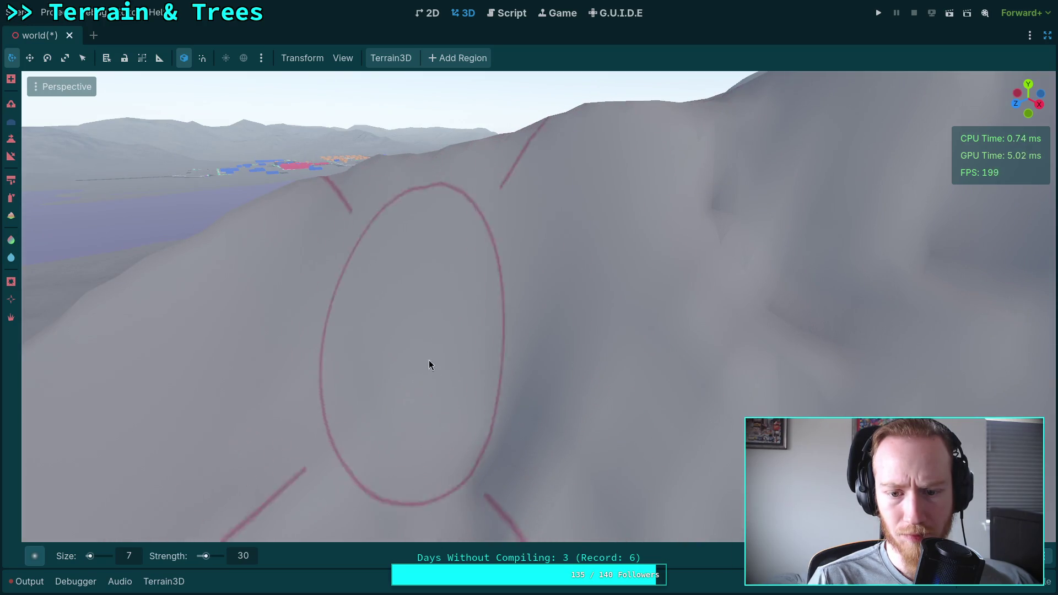
drag(657, 345, 436, 345)
drag(649, 364, 699, 348)
drag(640, 301, 364, 226)
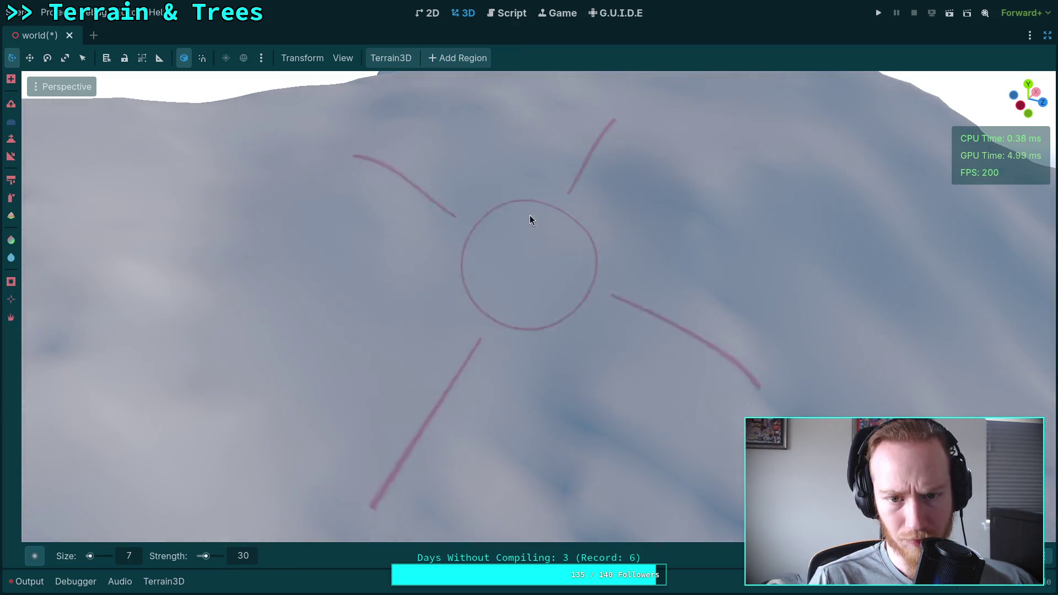
Zoom around the hillside and valley, then save the world scene with Ctrl+S.
scroll(up, 3)
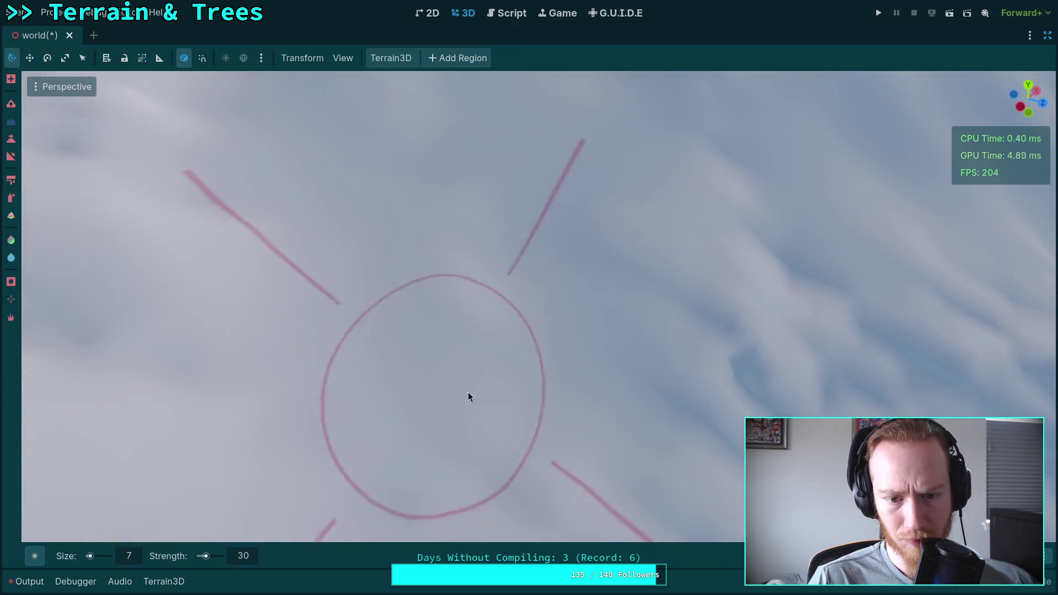
scroll(down, 3)
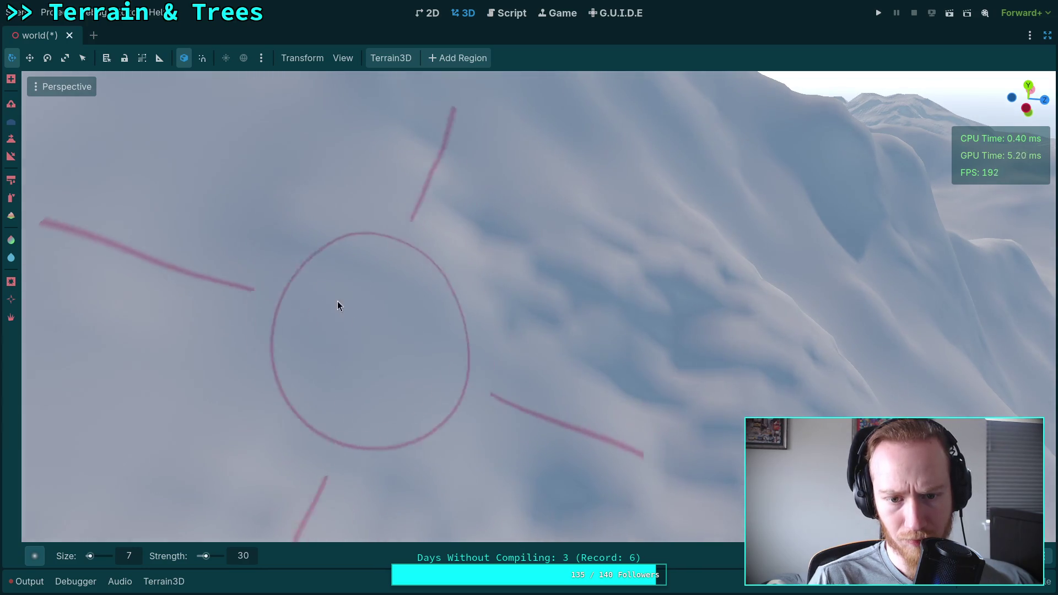
scroll(down, 3)
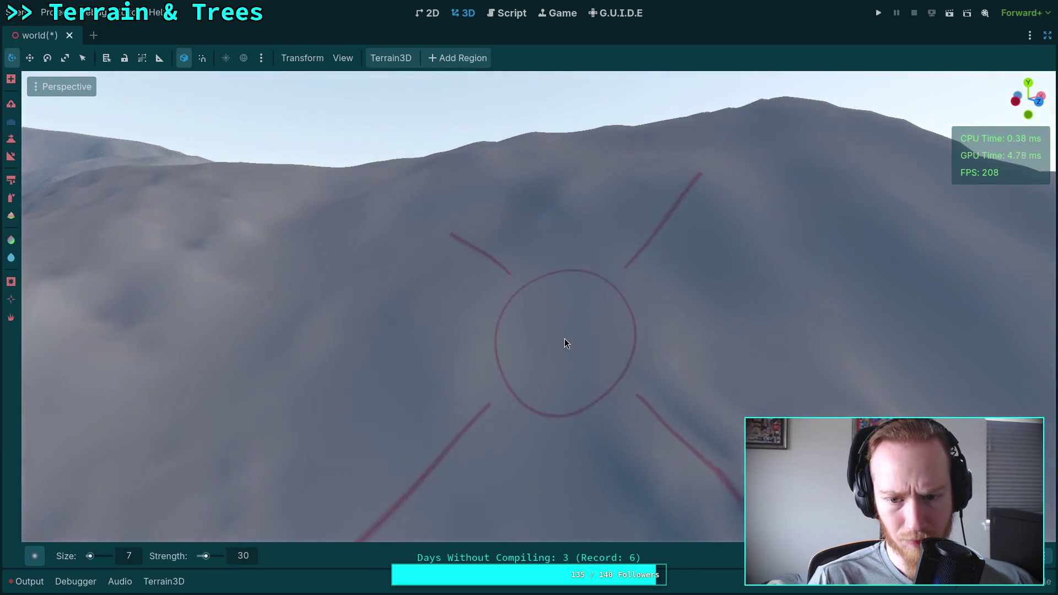
scroll(up, 3)
scroll(down, 3)
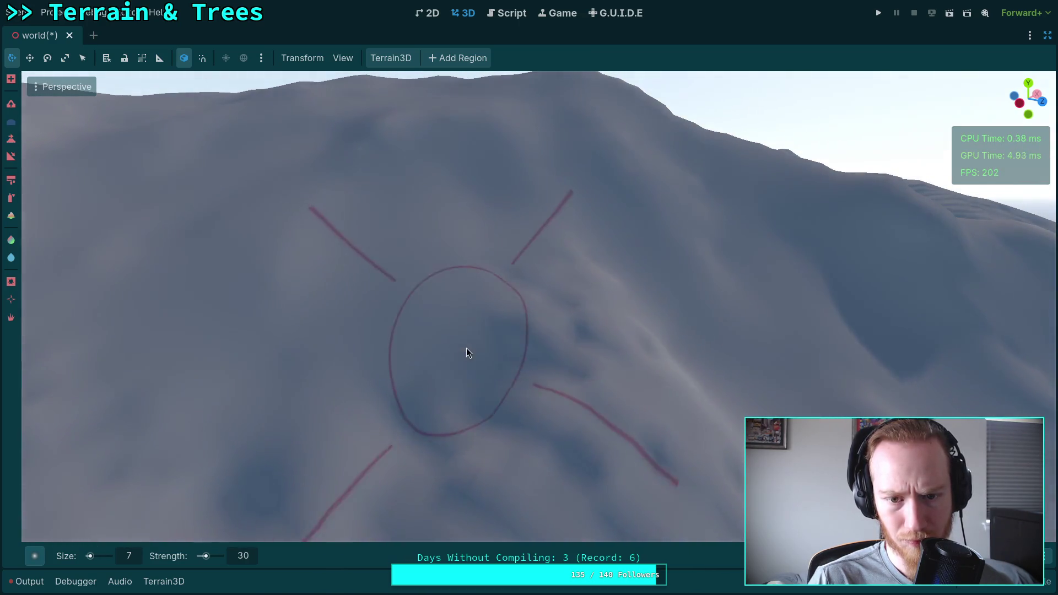
scroll(up, 3)
scroll(down, 3)
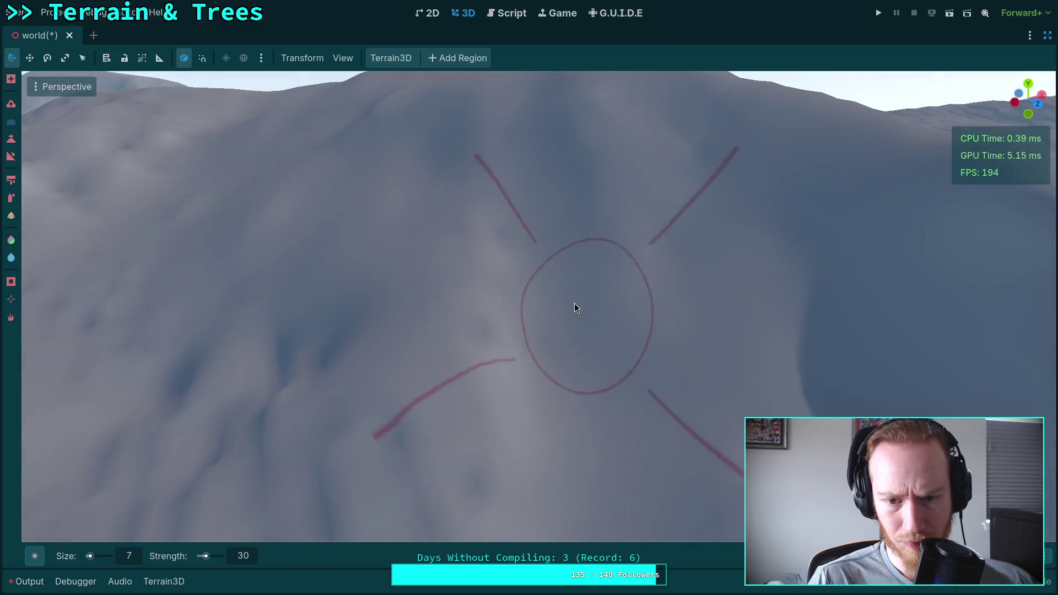
scroll(down, 3)
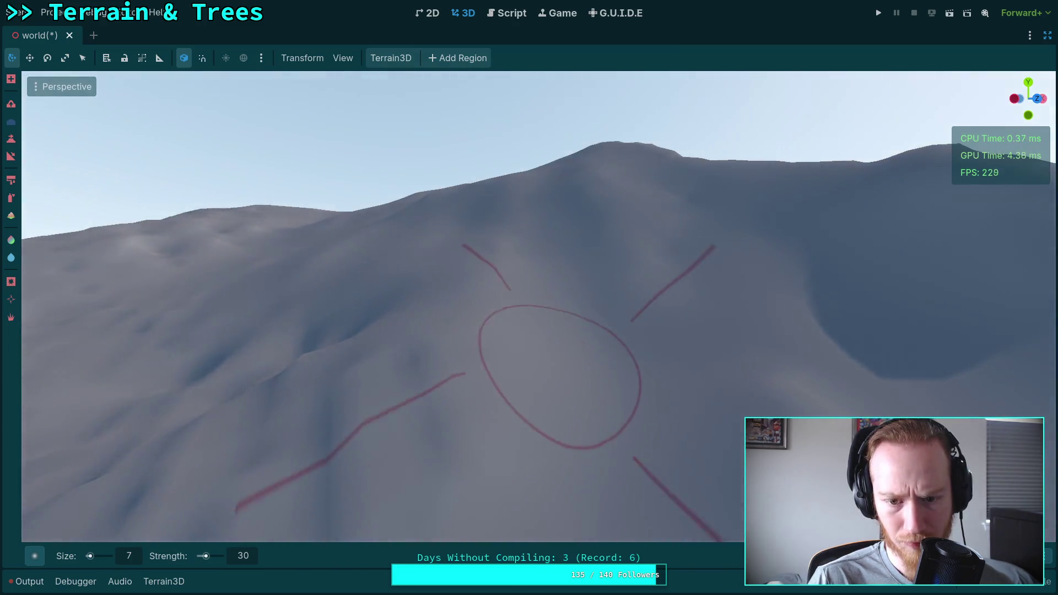
scroll(up, 3)
drag(402, 318, 518, 349)
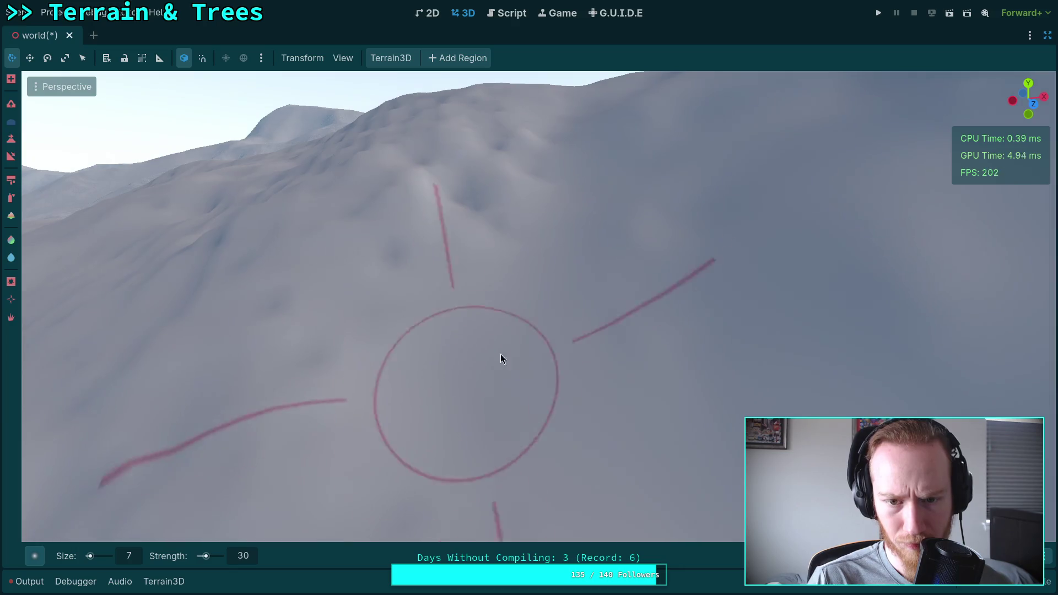
drag(490, 164, 463, 192)
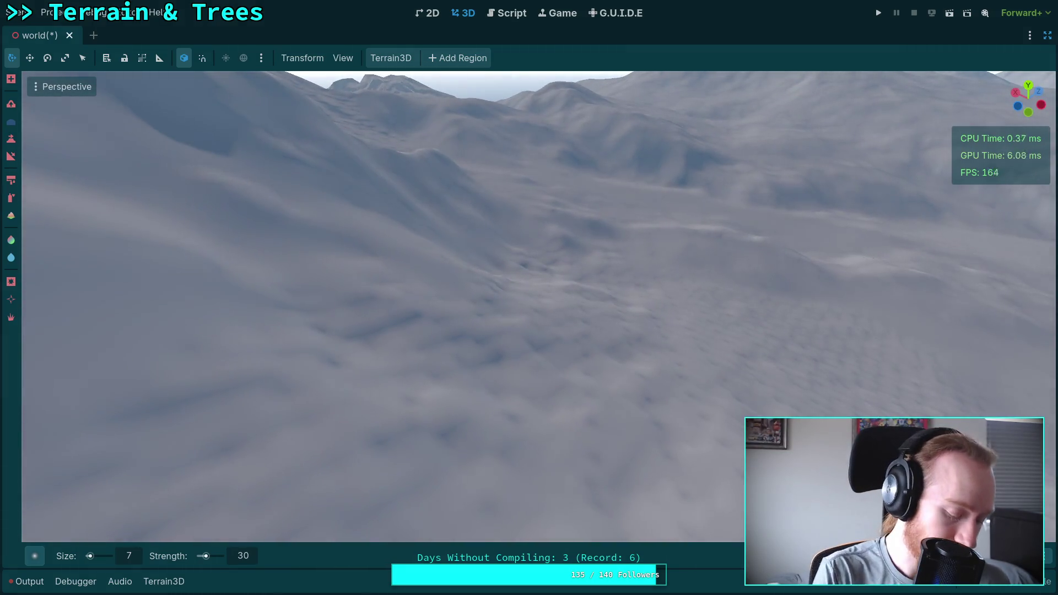
key(ctrl+s)
Sculpt another stroke on the nearby hillside.
drag(556, 269, 534, 229)
drag(537, 283, 428, 420)
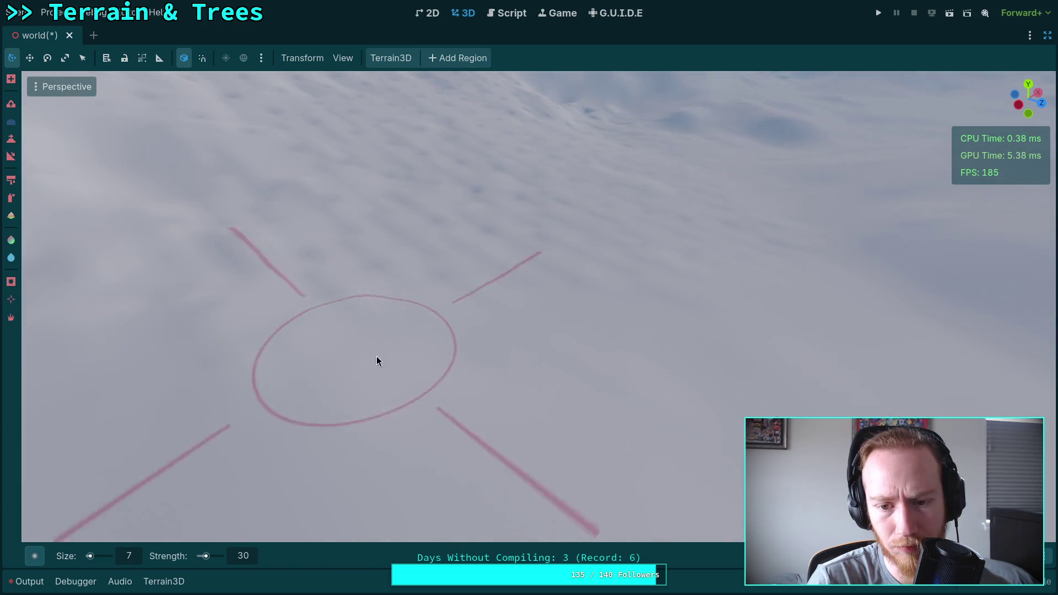
scroll(down, 3)
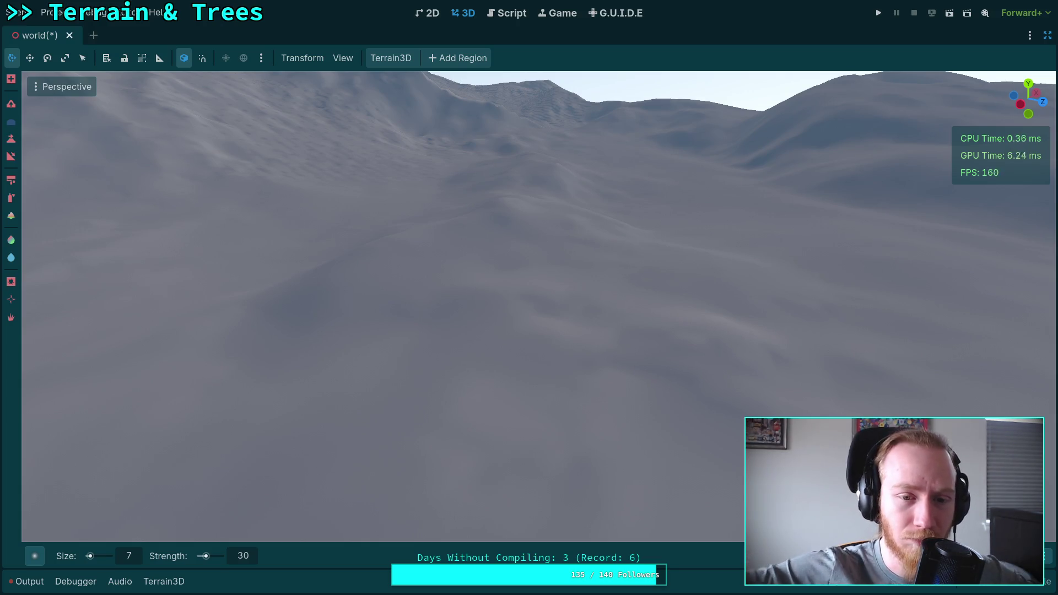
scroll(up, 3)
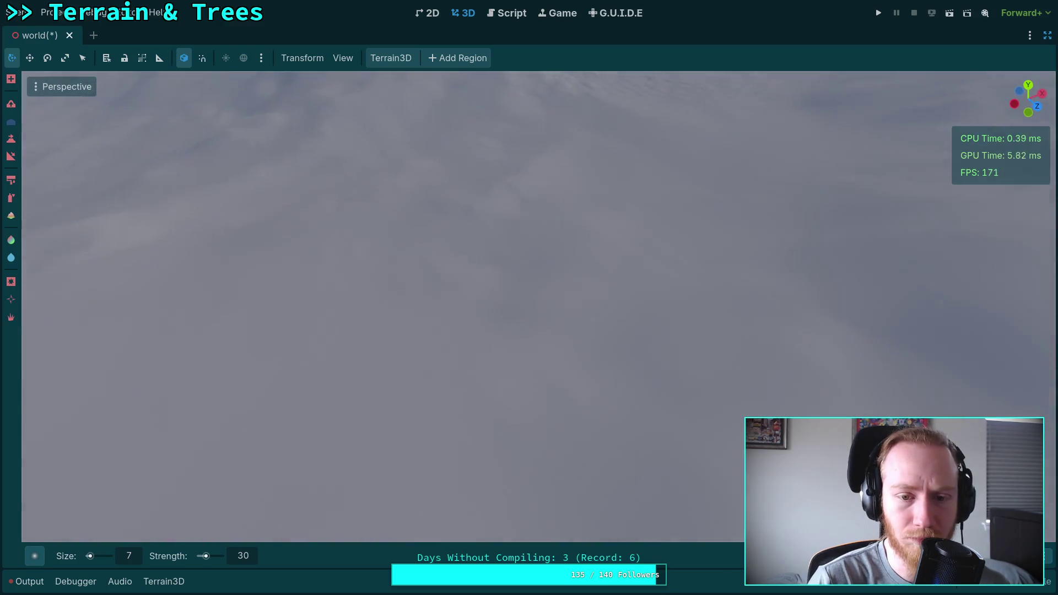
scroll(up, 3)
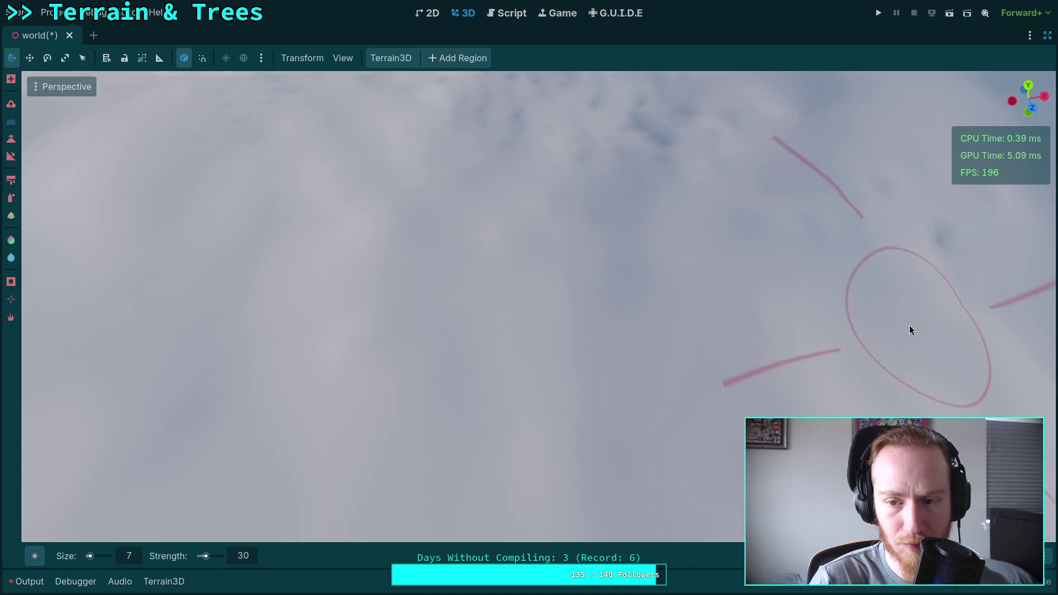
key(ctrl+s)
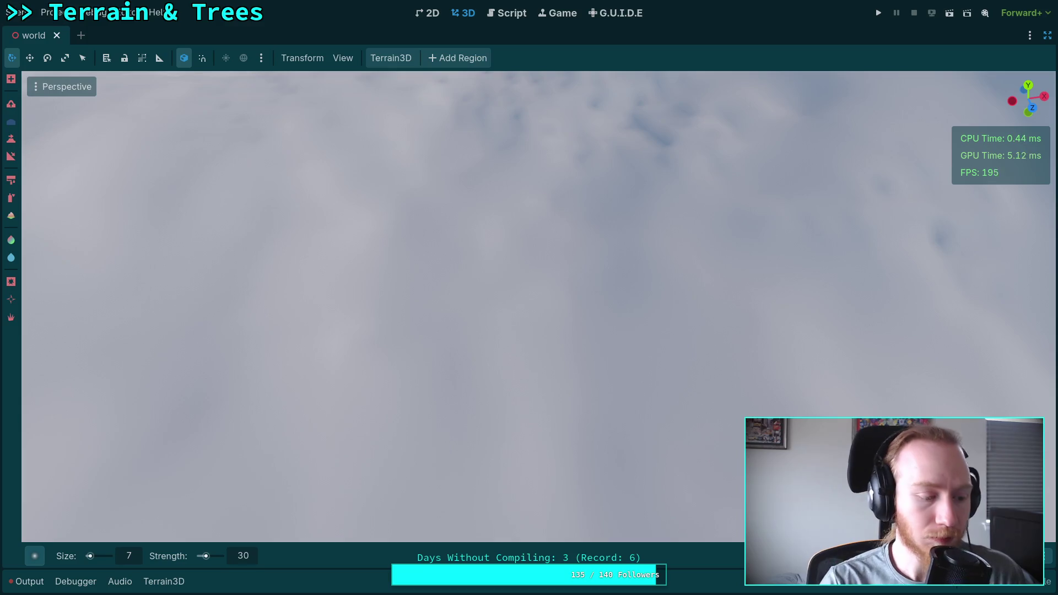
drag(667, 267, 522, 305)
scroll(up, 3)
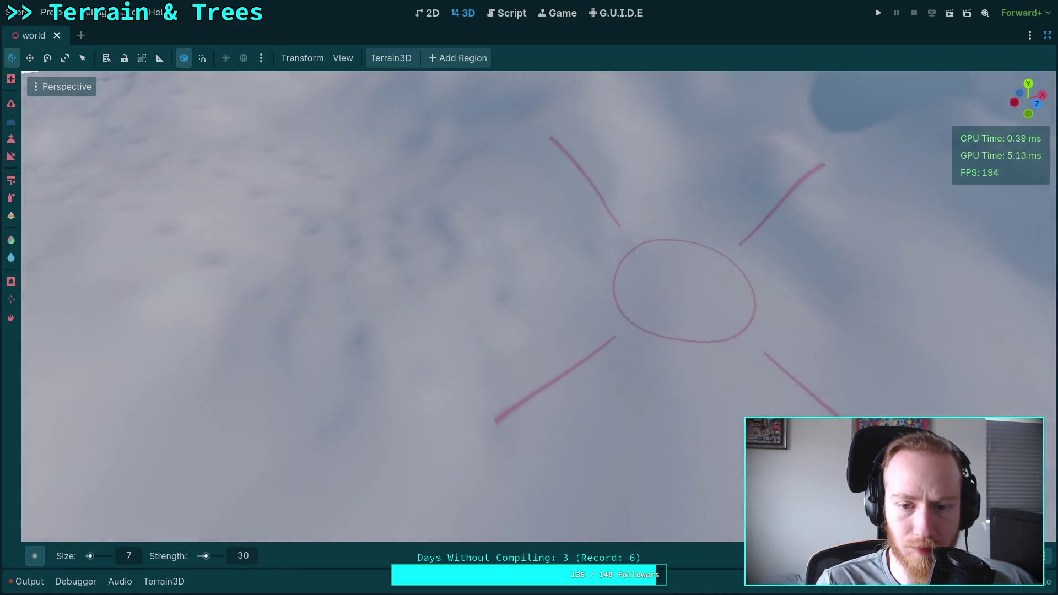
scroll(up, 3)
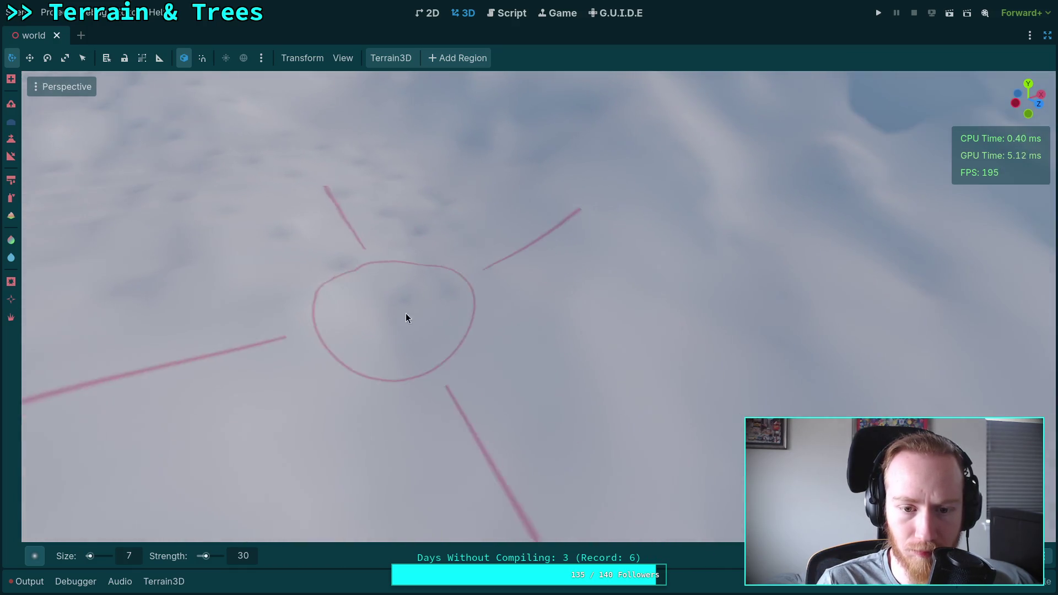
Reshape the terrain surface with one brush stroke from a new angle.
drag(342, 248, 349, 260)
drag(570, 322, 551, 312)
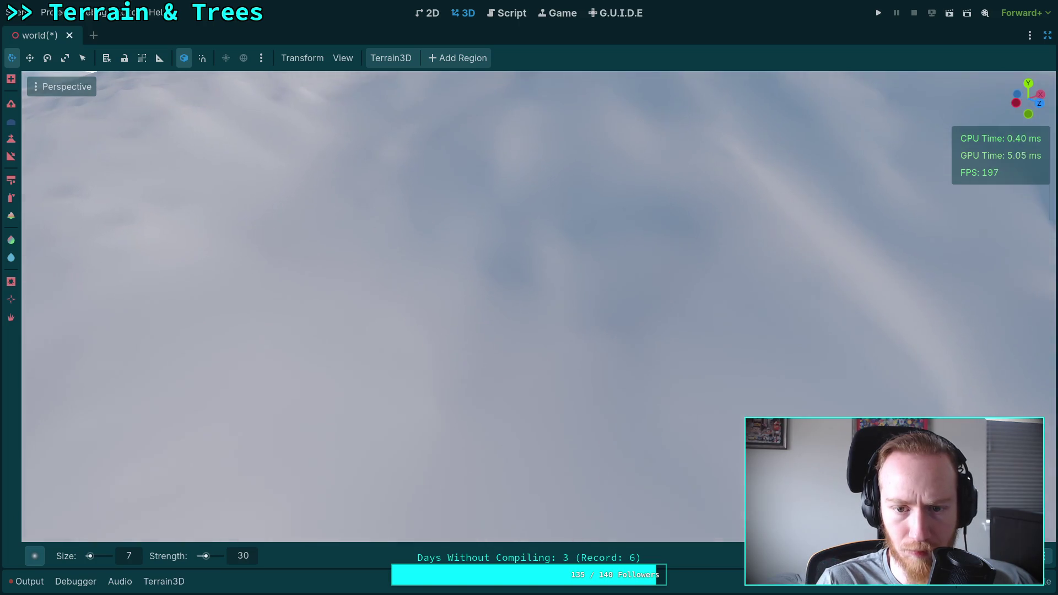
scroll(down, 3)
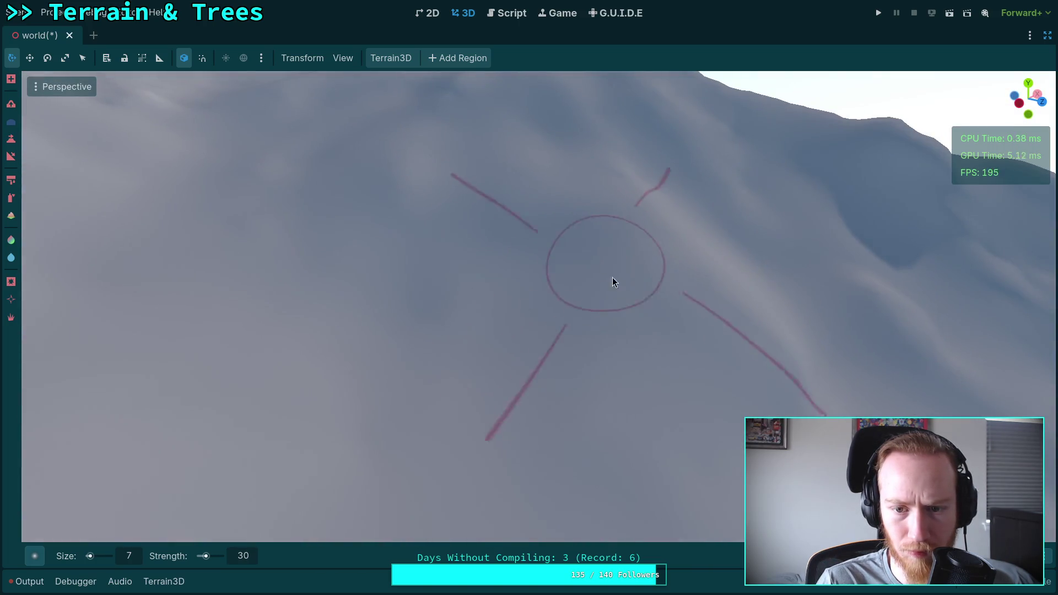
scroll(down, 3)
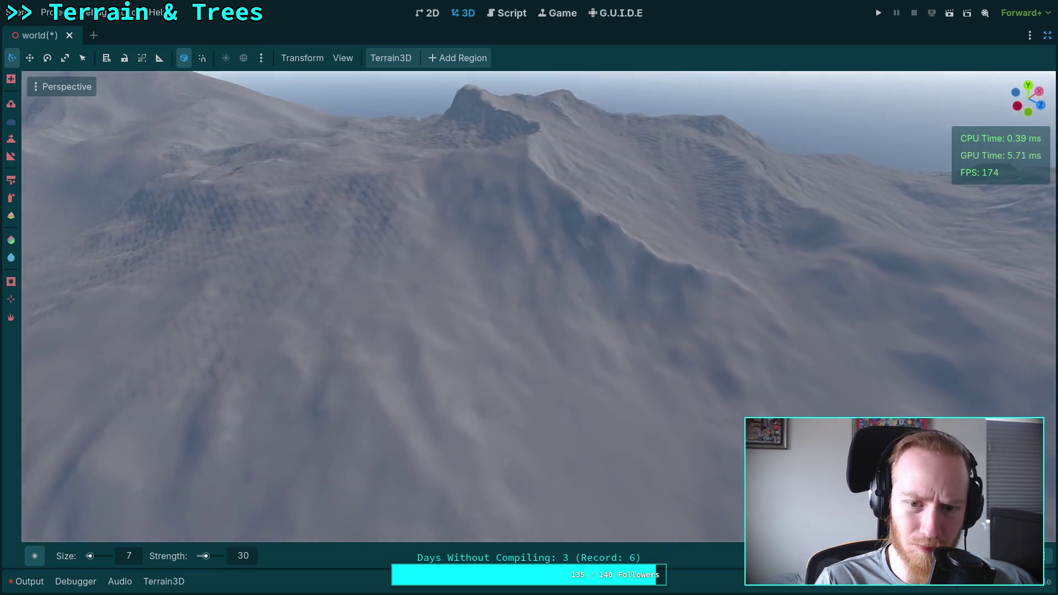
scroll(up, 3)
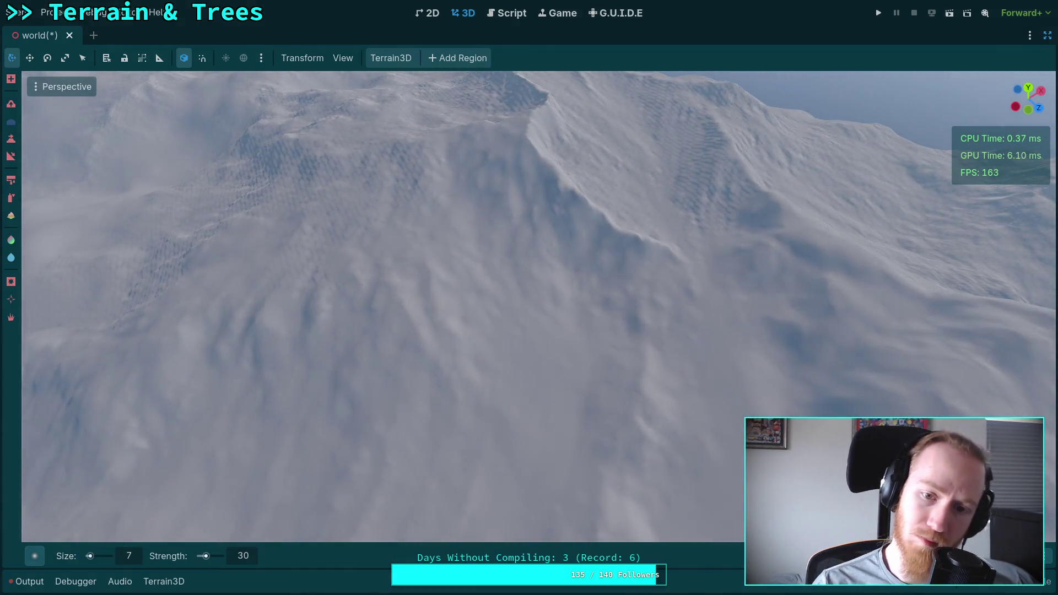
scroll(down, 3)
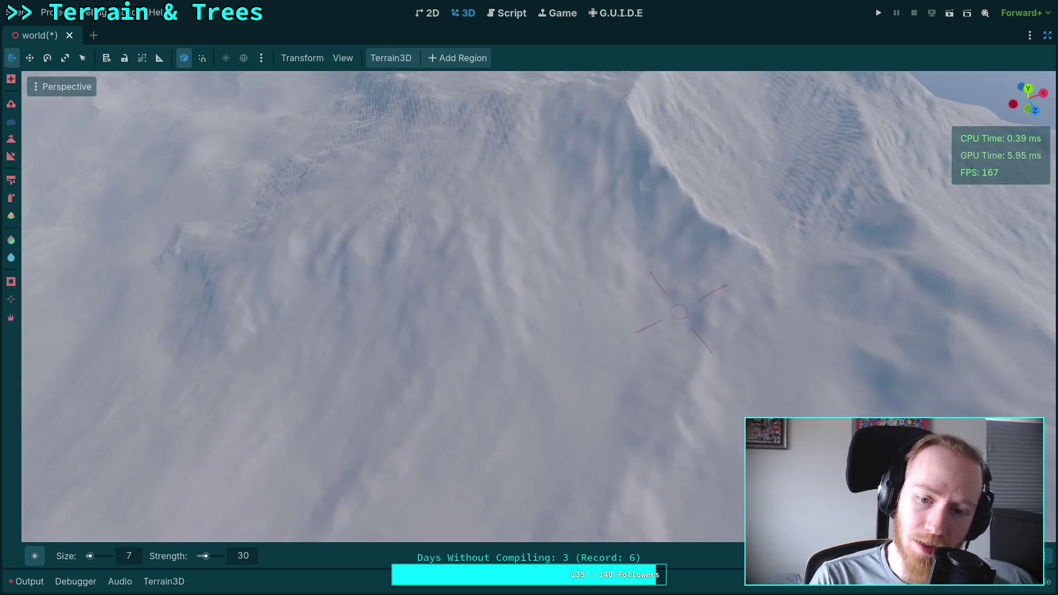
scroll(up, 3)
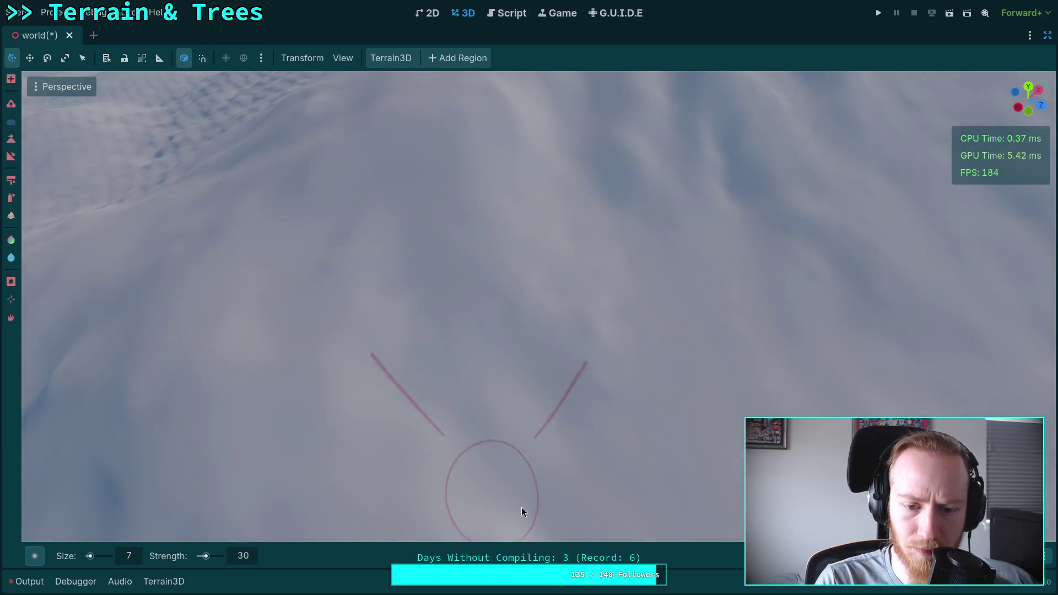
scroll(down, 3)
scroll(up, 3)
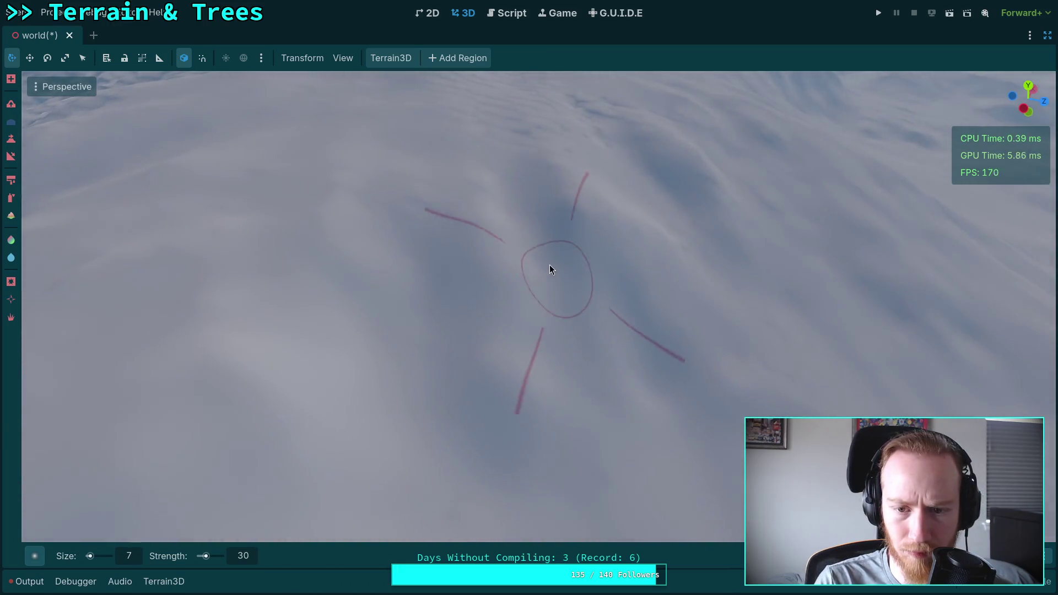
scroll(up, 3)
scroll(down, 3)
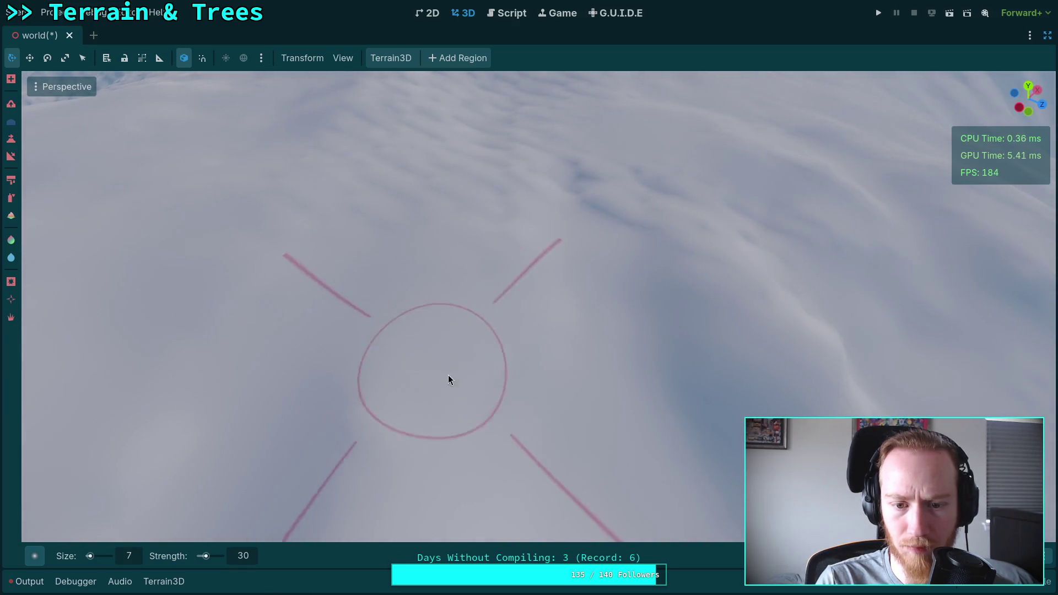
scroll(up, 3)
scroll(up, 3)
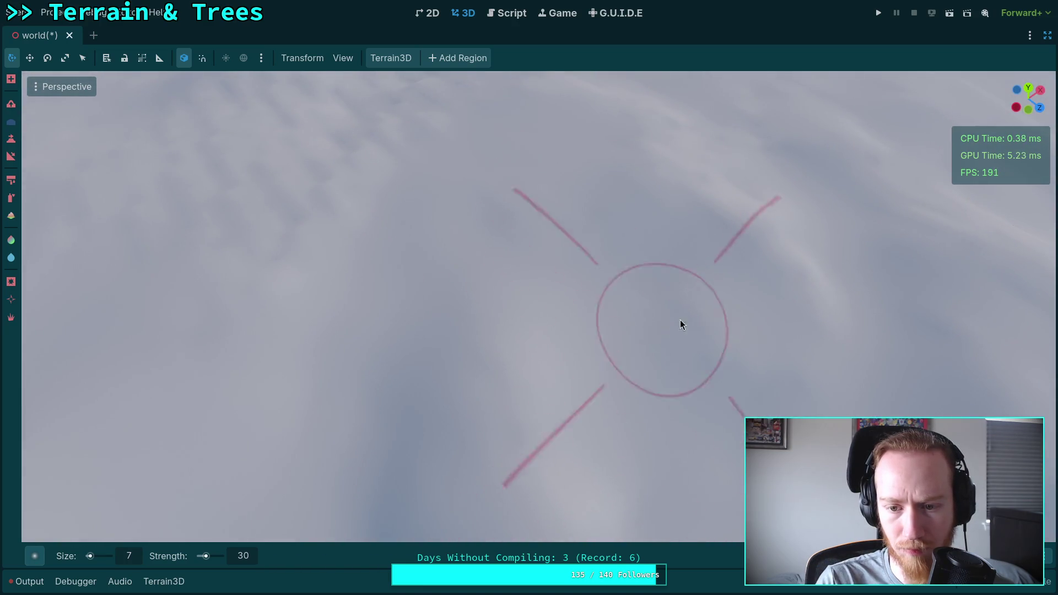
scroll(down, 3)
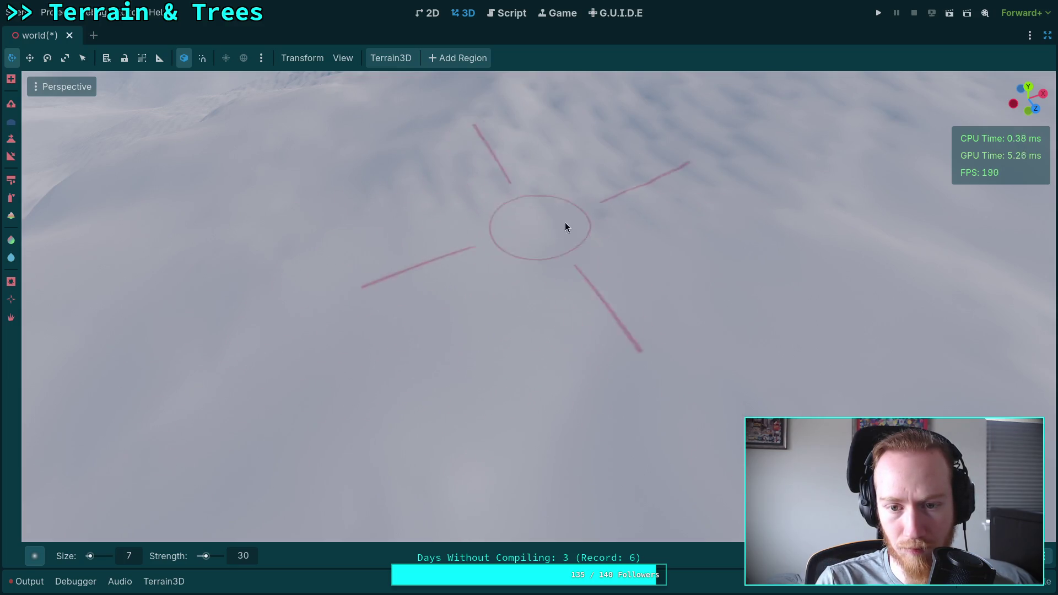
scroll(down, 3)
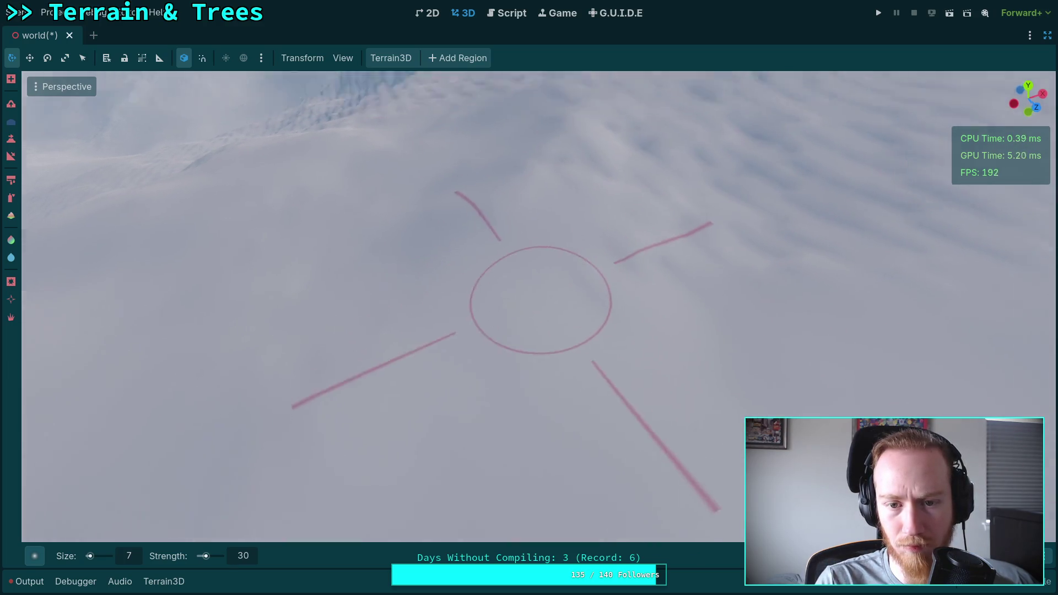
scroll(up, 3)
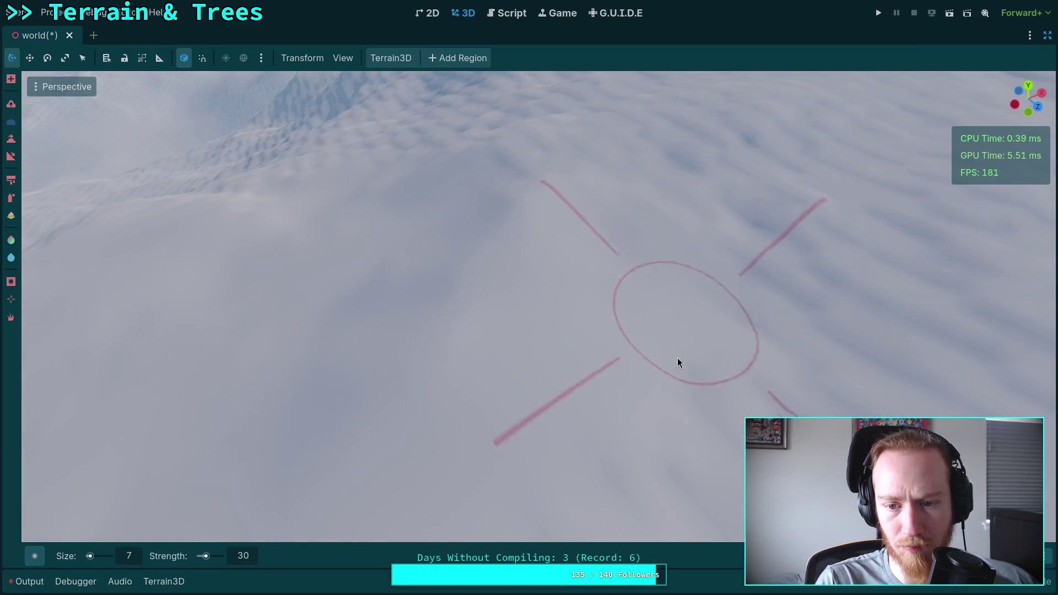
drag(678, 361, 689, 441)
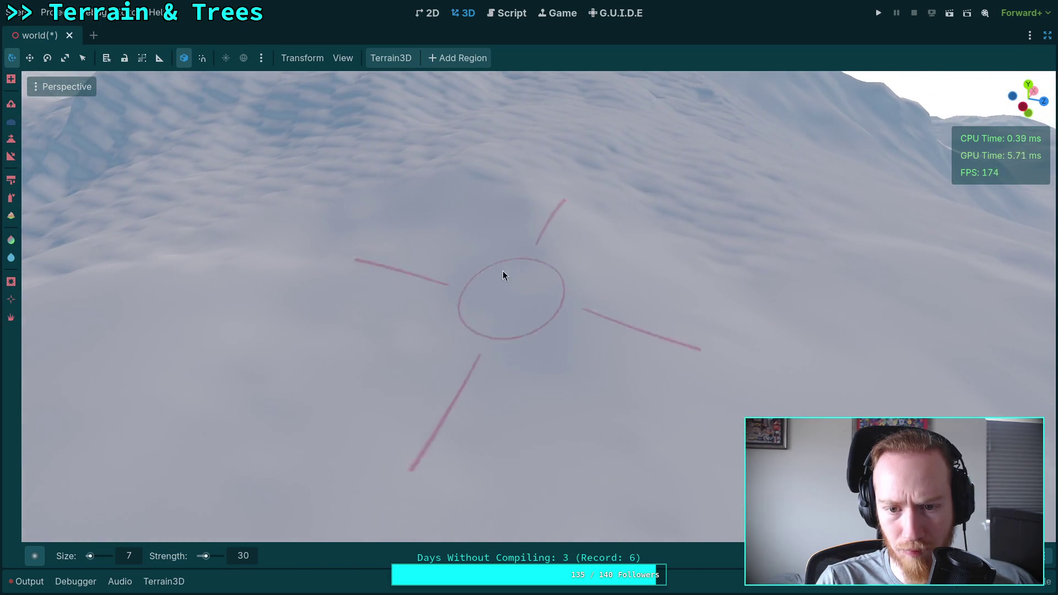
drag(573, 293, 536, 273)
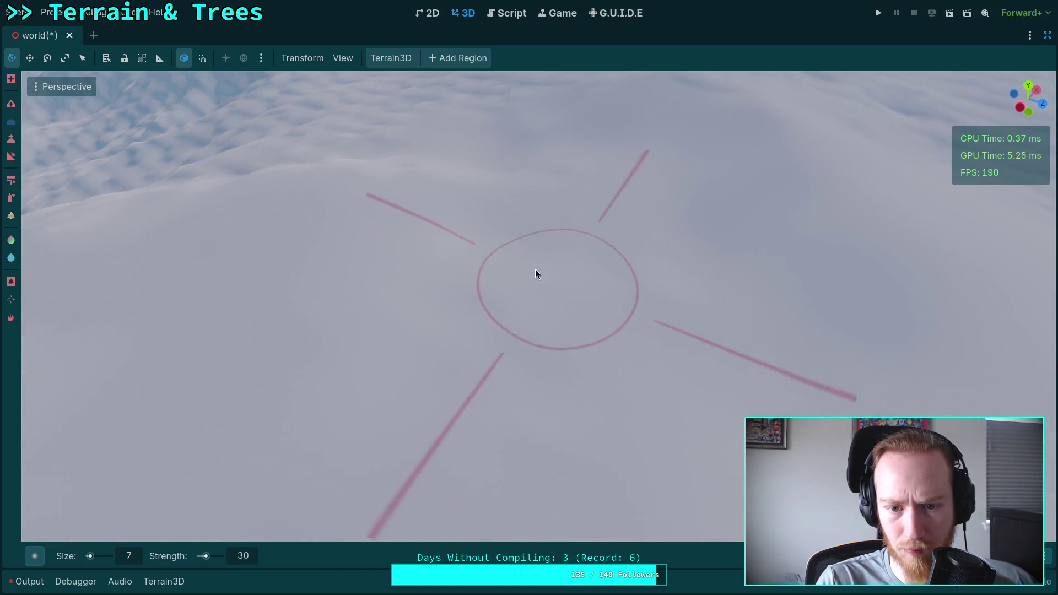
drag(580, 182, 395, 329)
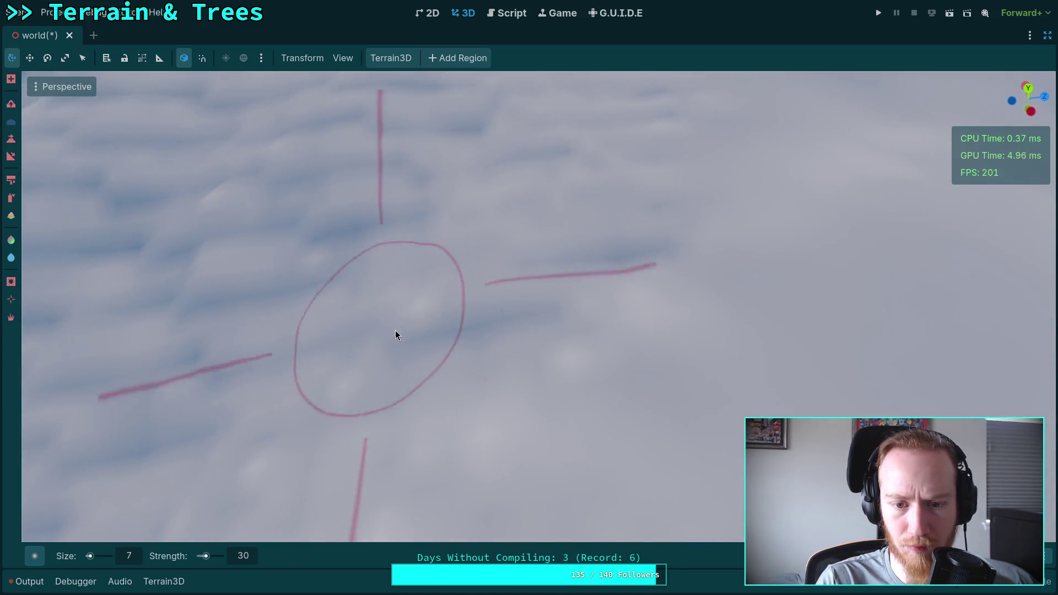
drag(667, 184, 480, 359)
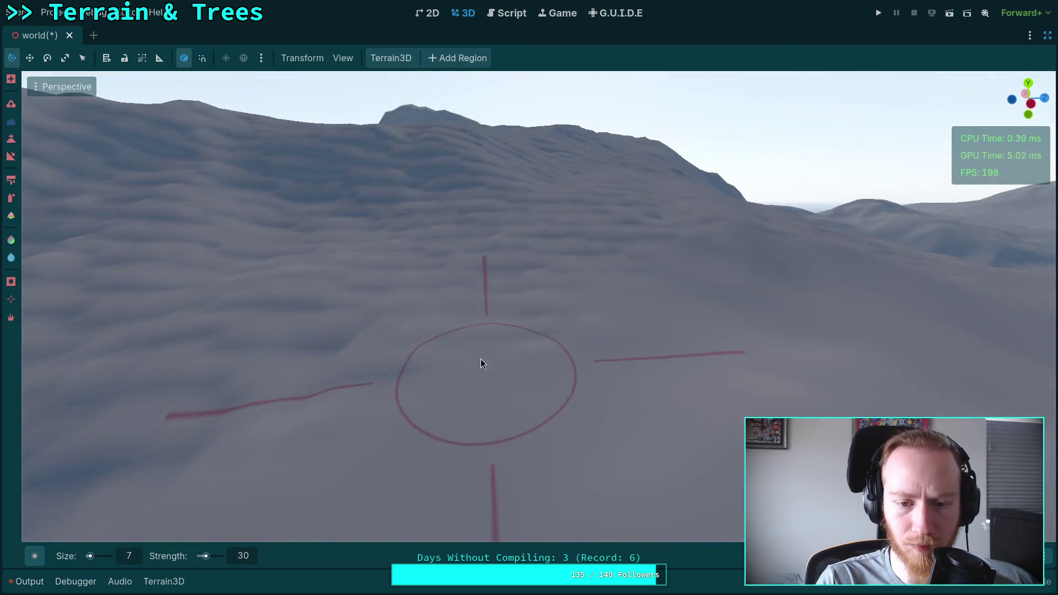
drag(548, 332, 683, 279)
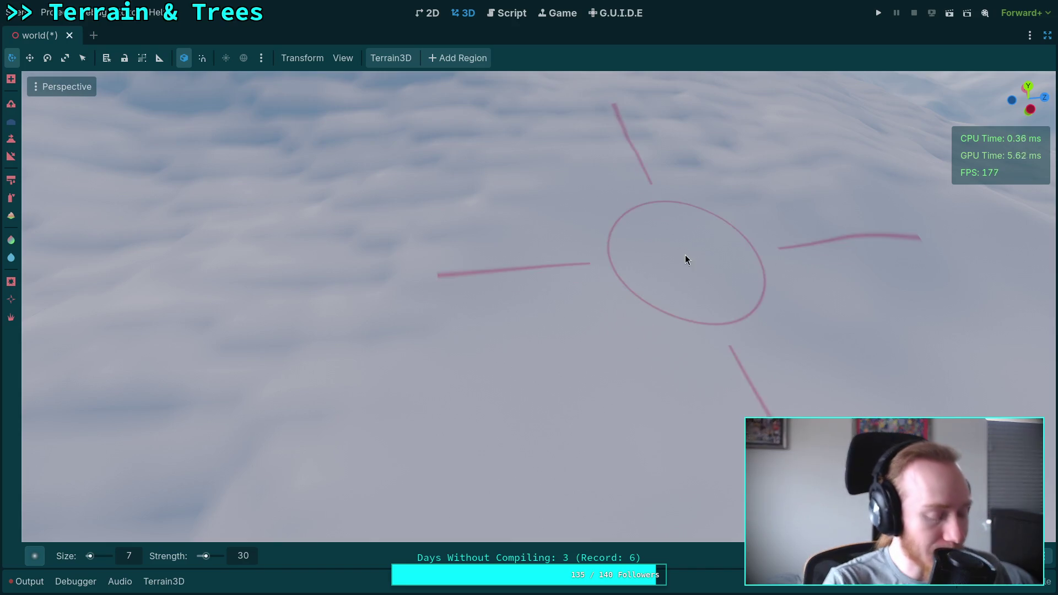
right_click(716, 249)
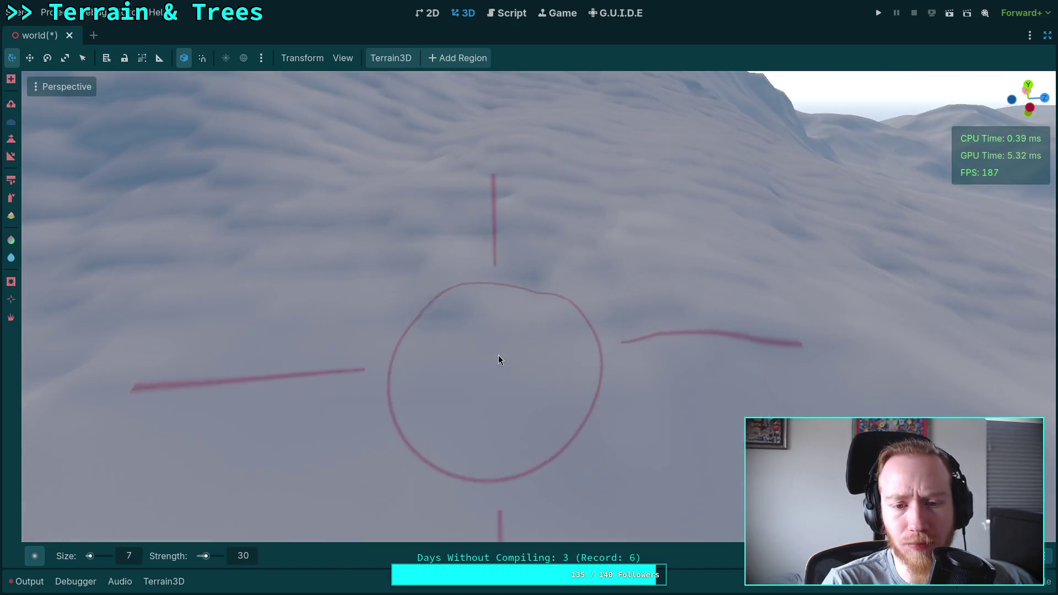
right_click(577, 364)
right_click(525, 286)
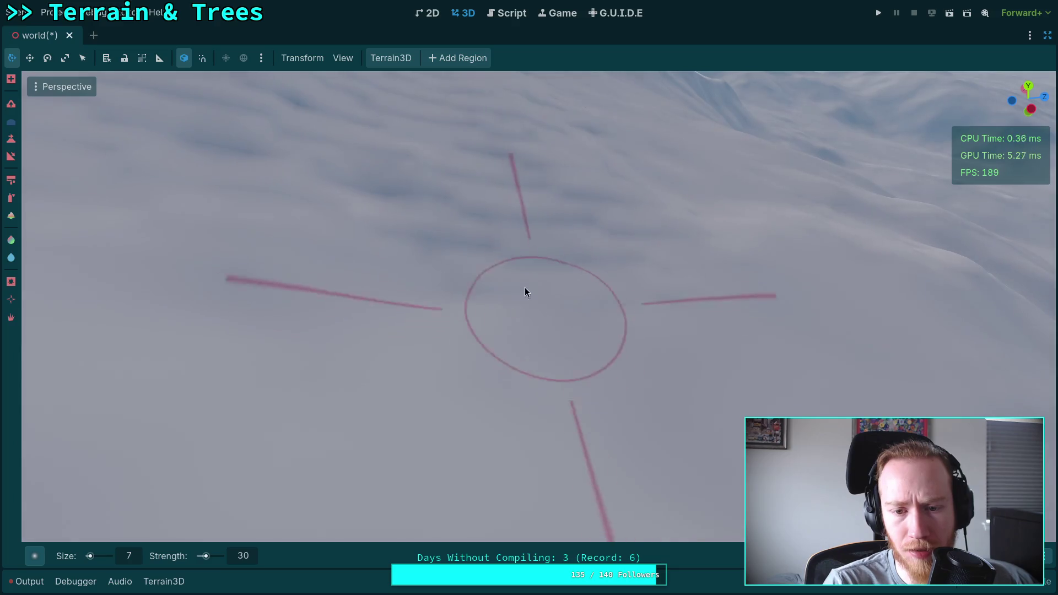
right_click(639, 246)
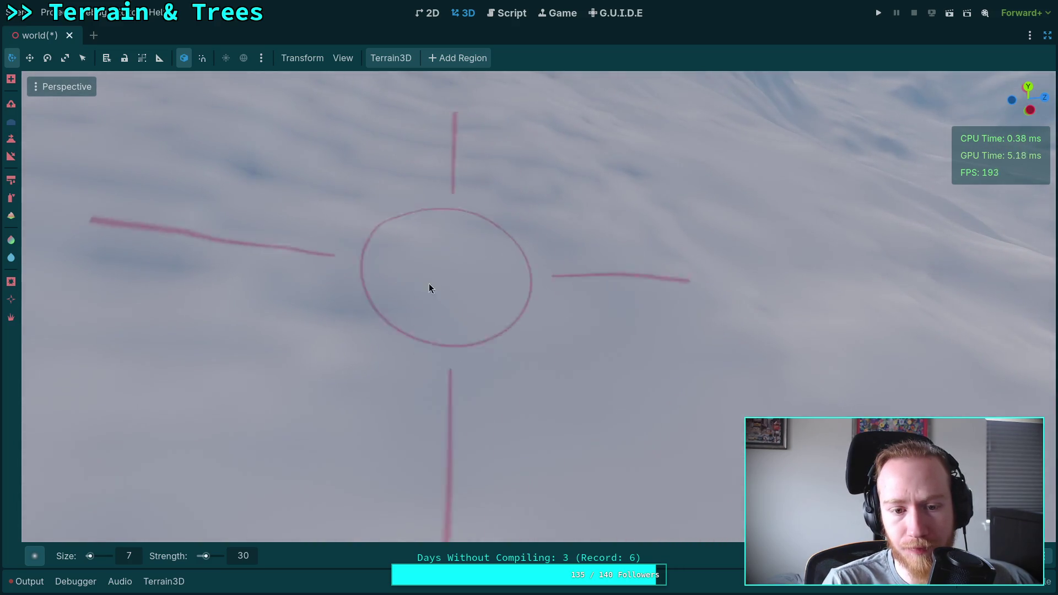
right_click(638, 307)
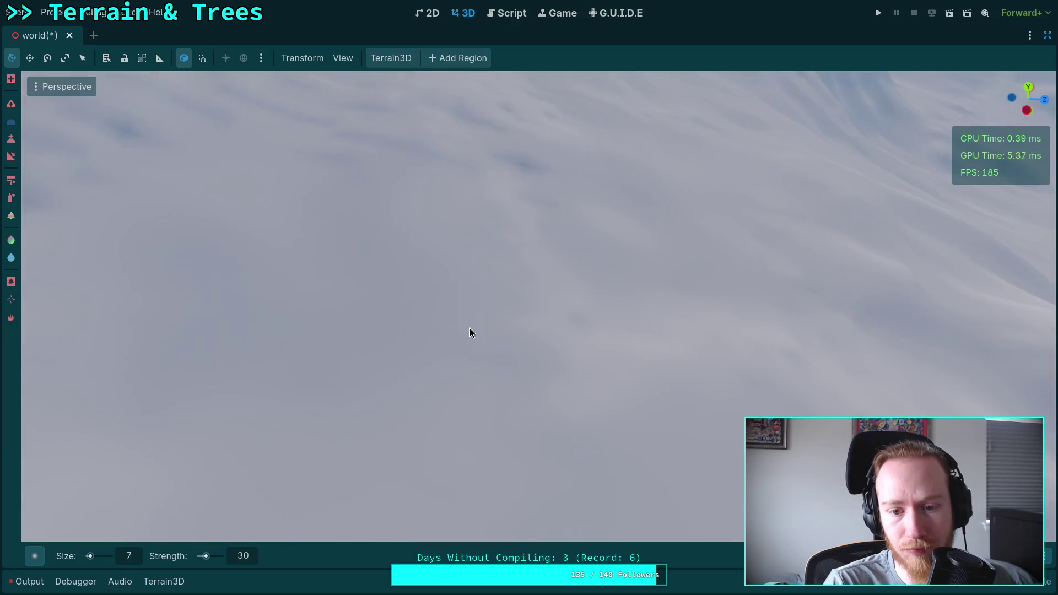
right_click(602, 327)
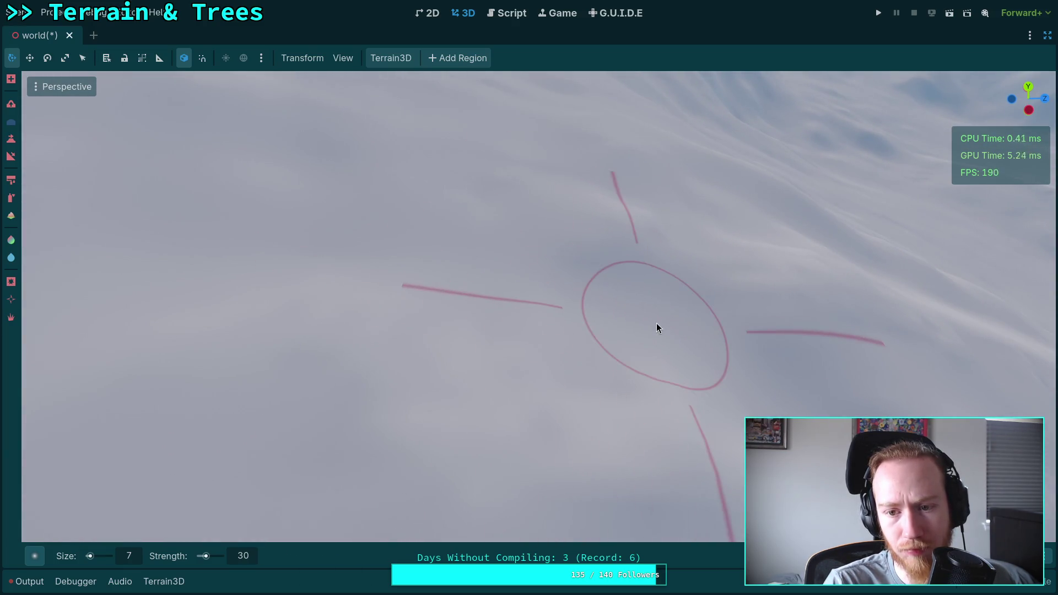
right_click(657, 326)
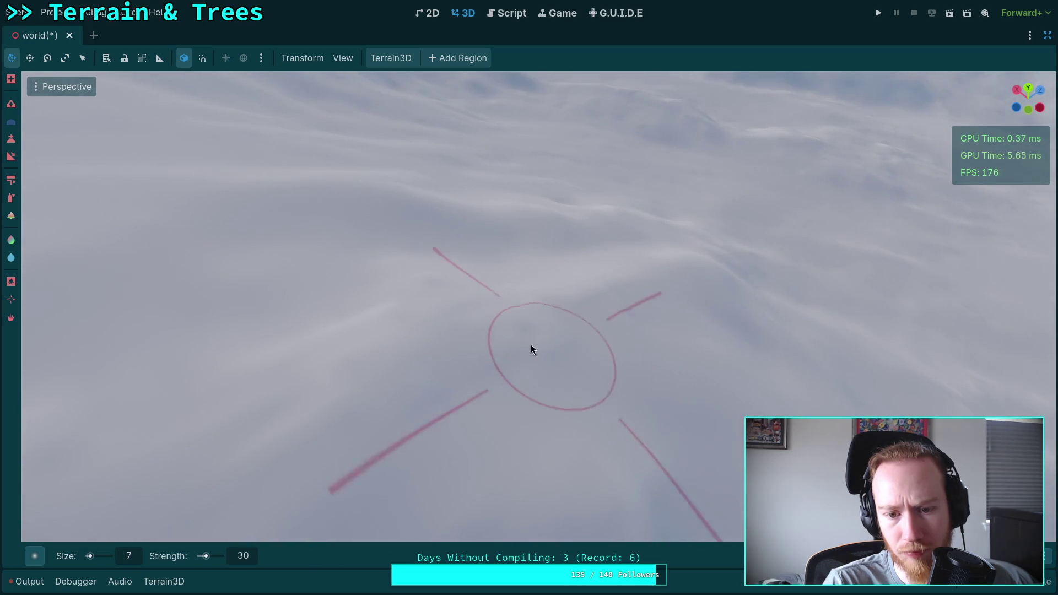
right_click(530, 345)
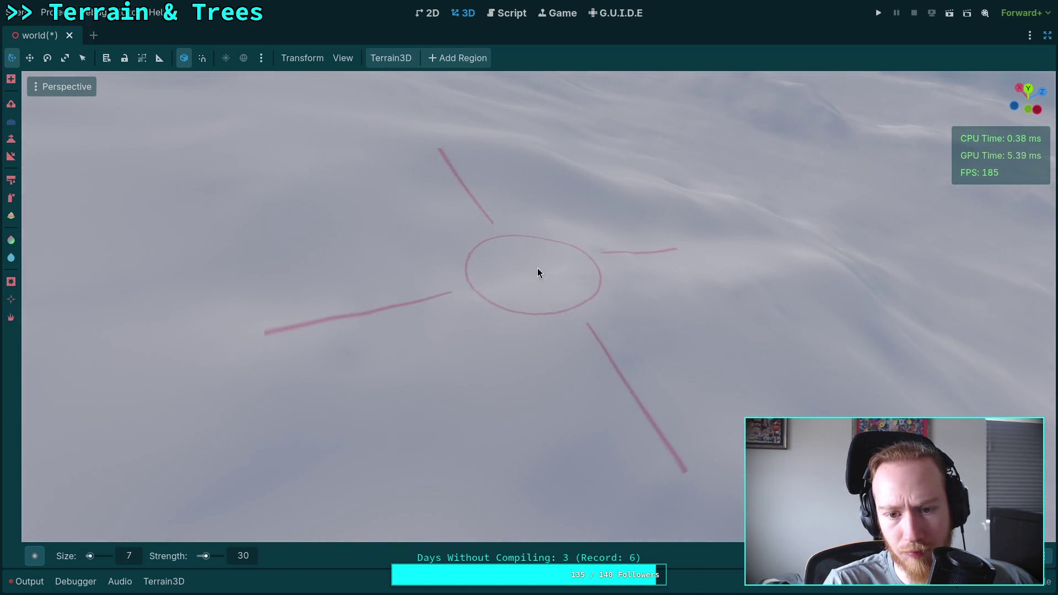
right_click(537, 268)
right_click(537, 267)
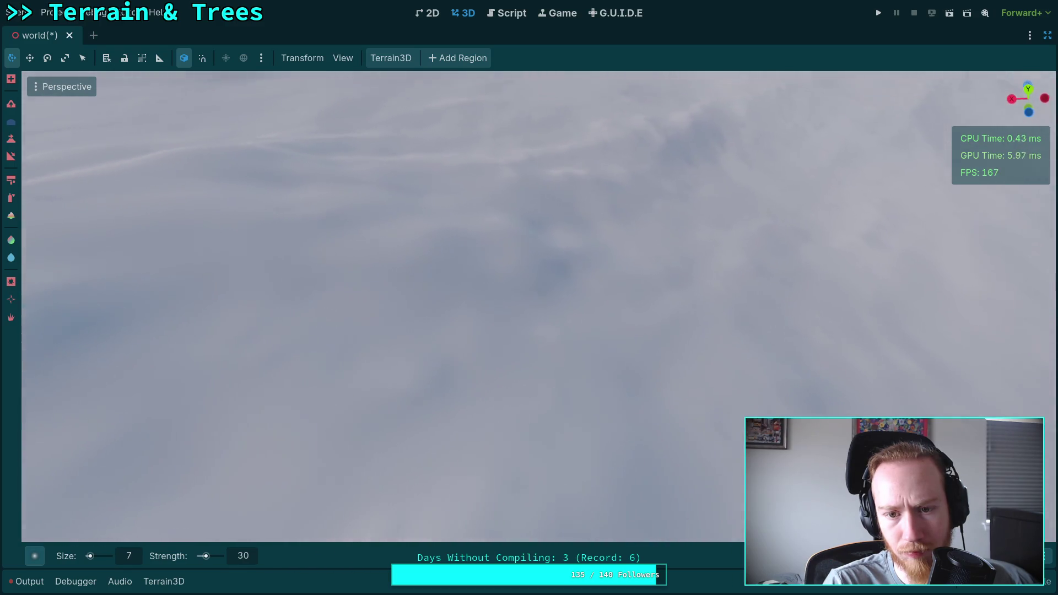
right_click(474, 256)
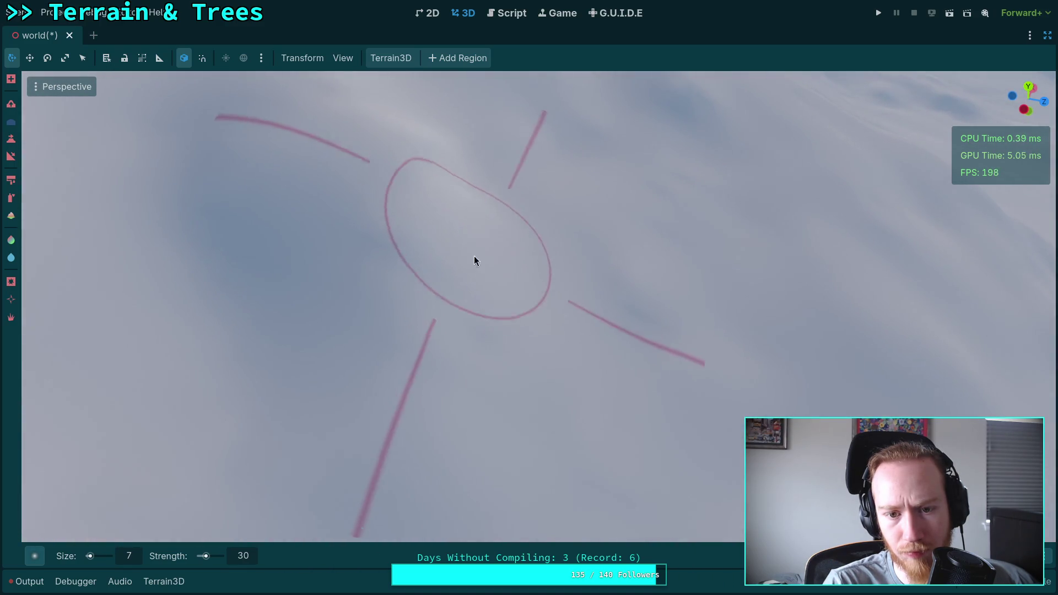
right_click(467, 293)
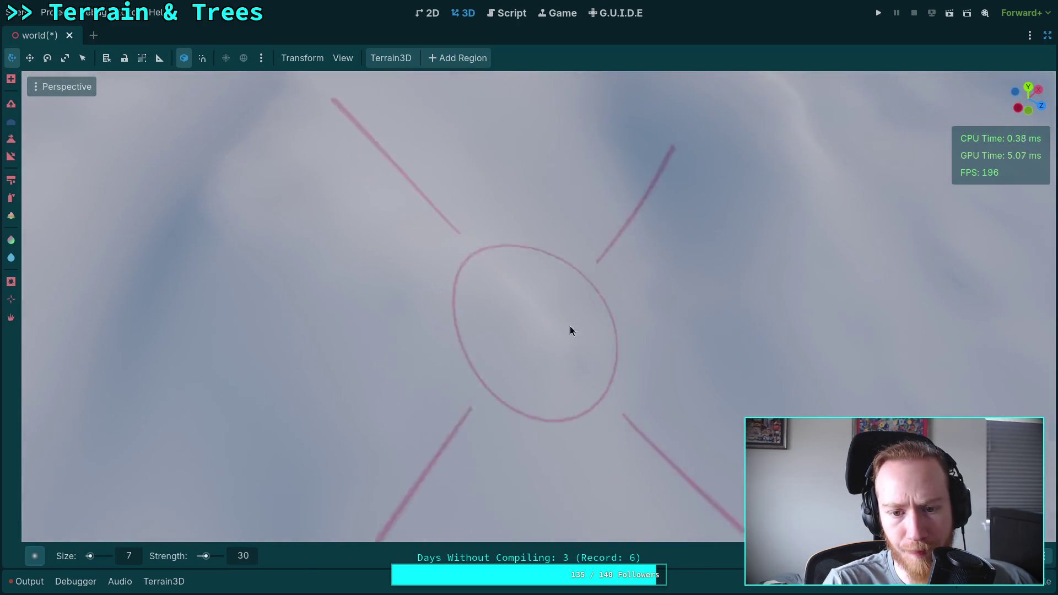
right_click(592, 320)
right_click(512, 214)
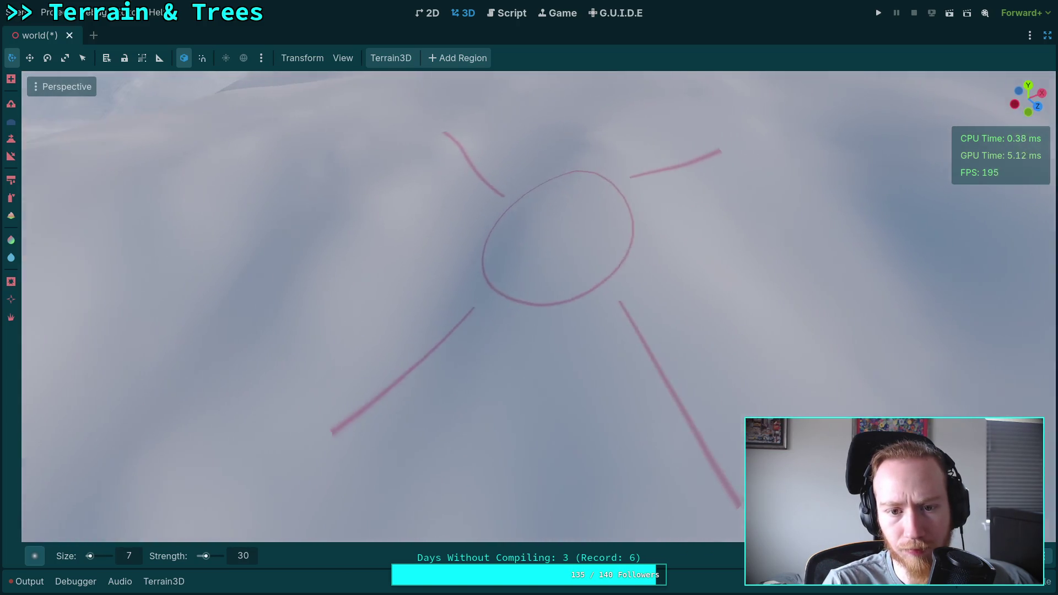
scroll(up, 3)
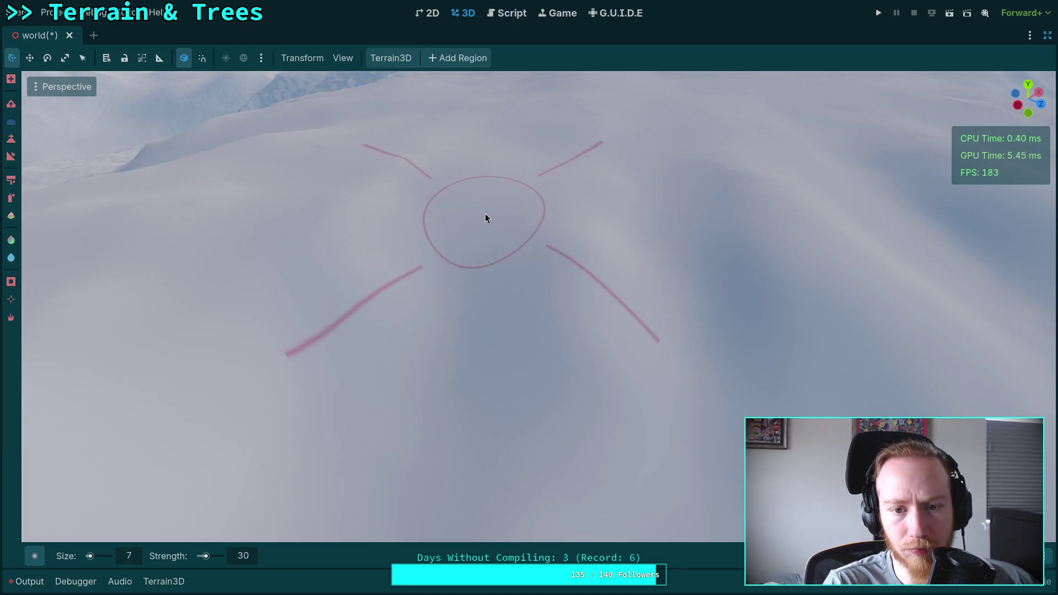
scroll(down, 3)
scroll(up, 3)
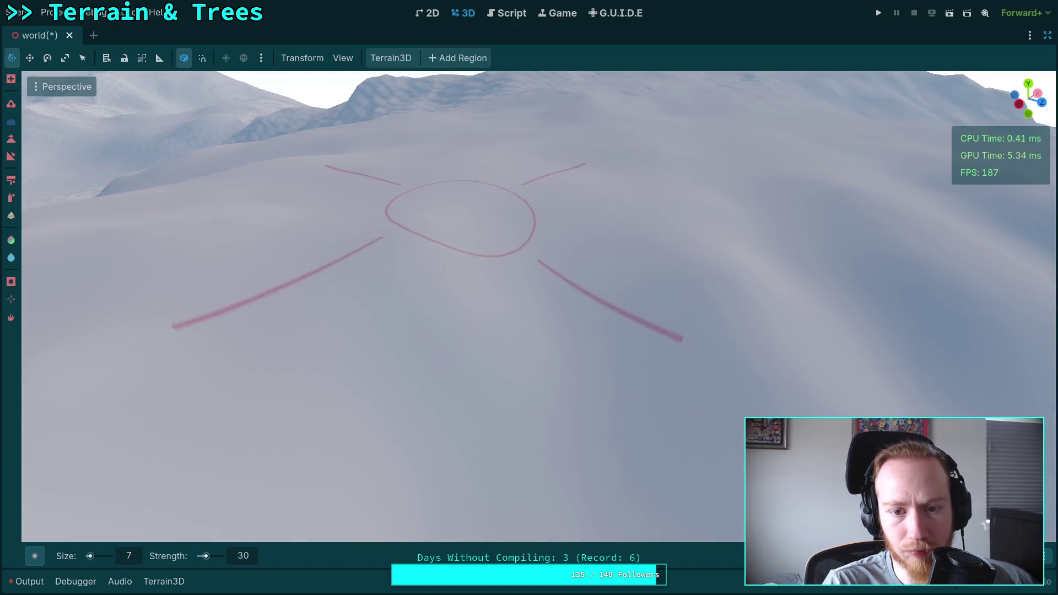
scroll(down, 3)
right_click(349, 290)
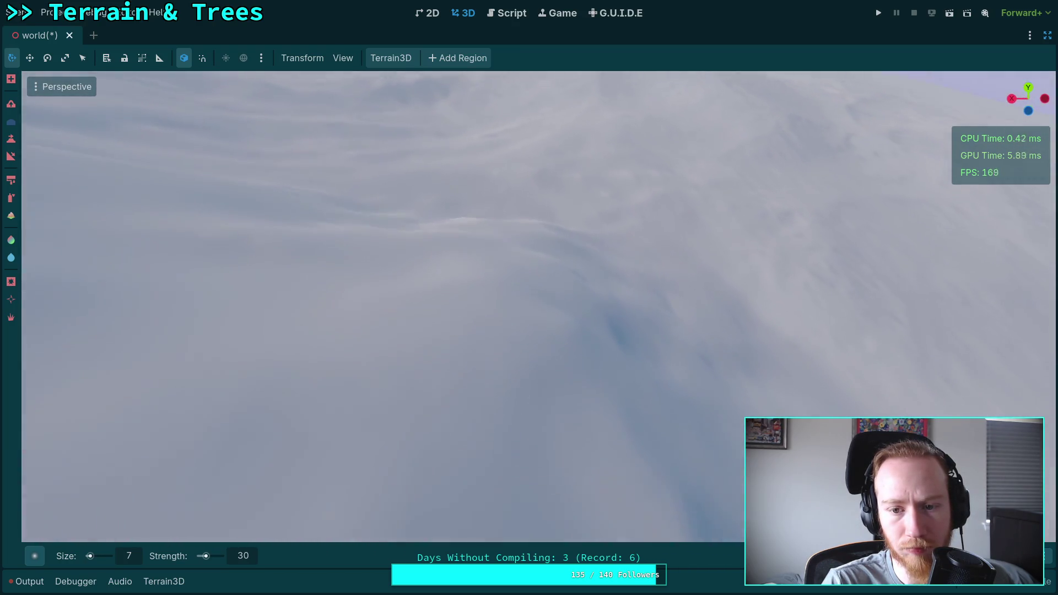
right_click(323, 331)
right_click(570, 304)
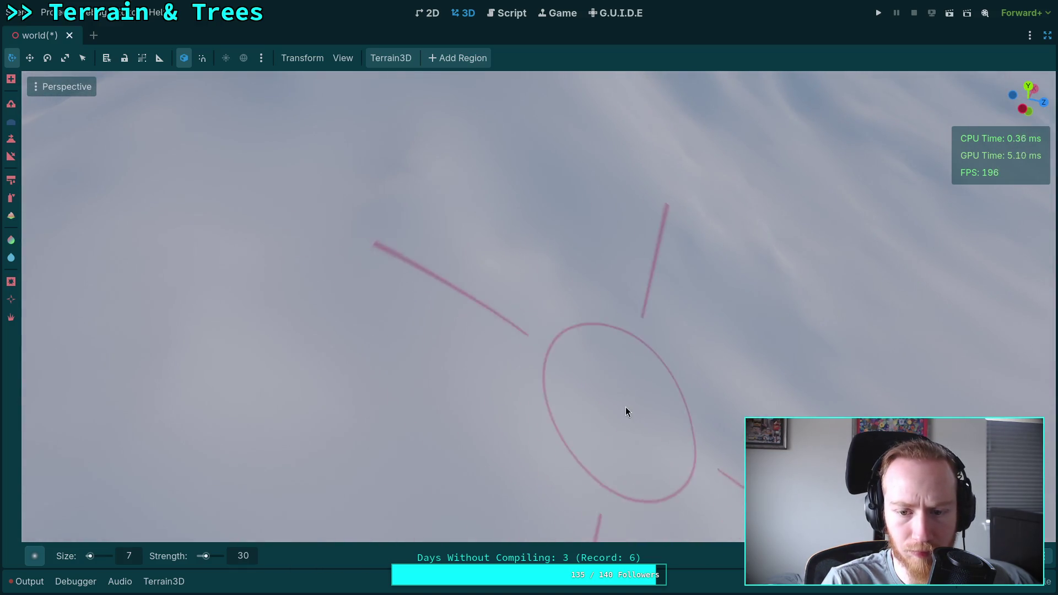
right_click(369, 193)
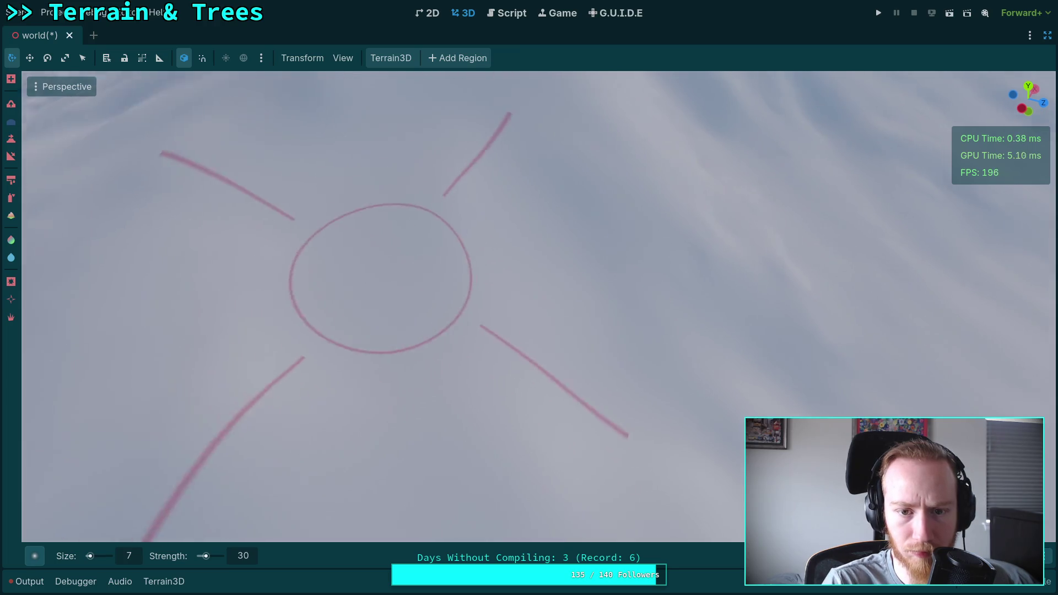
right_click(459, 211)
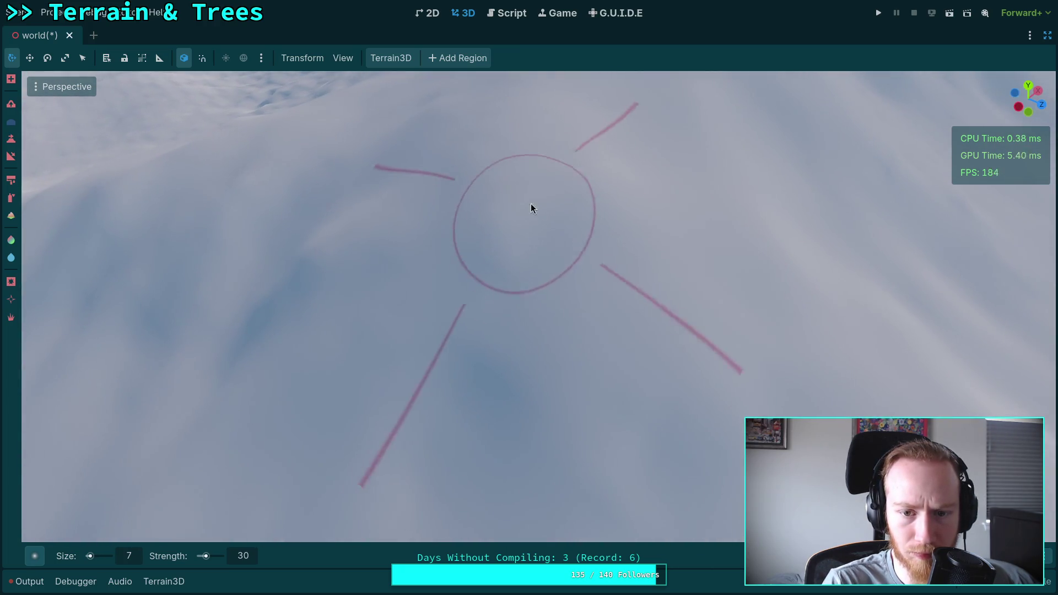
right_click(514, 435)
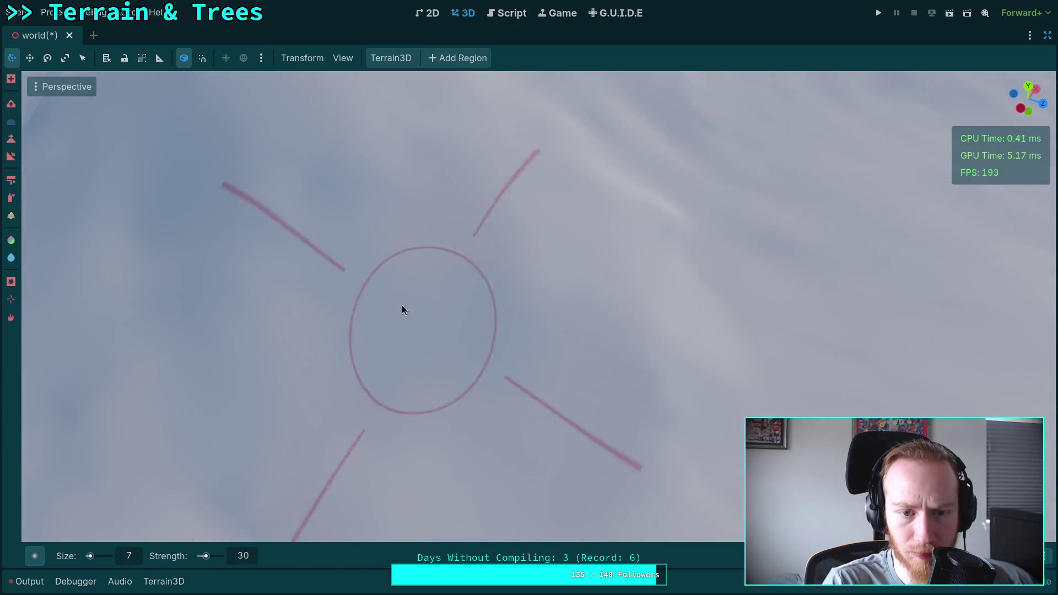
right_click(363, 293)
right_click(328, 262)
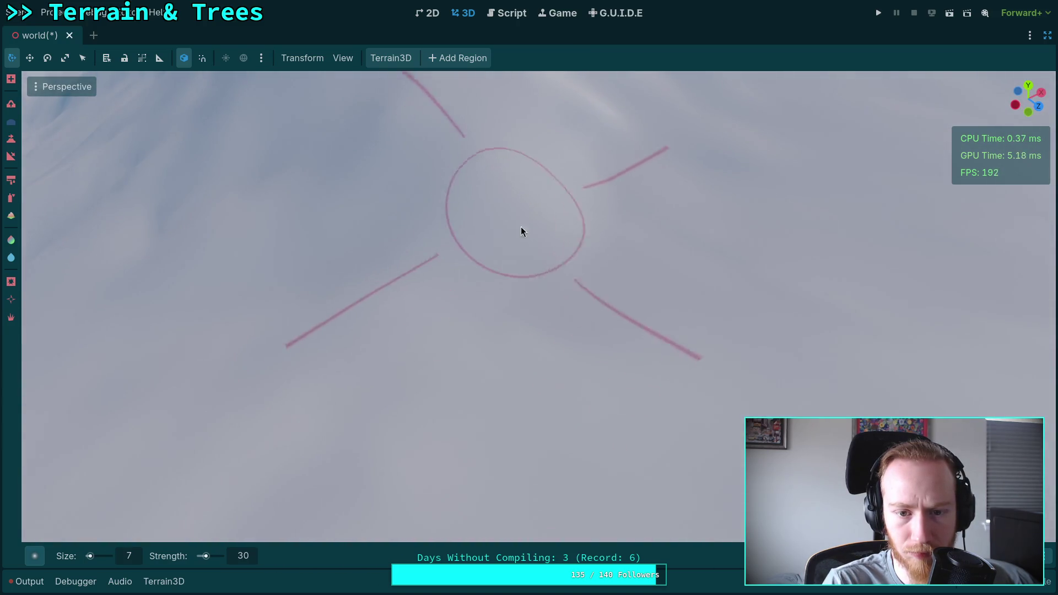
right_click(652, 229)
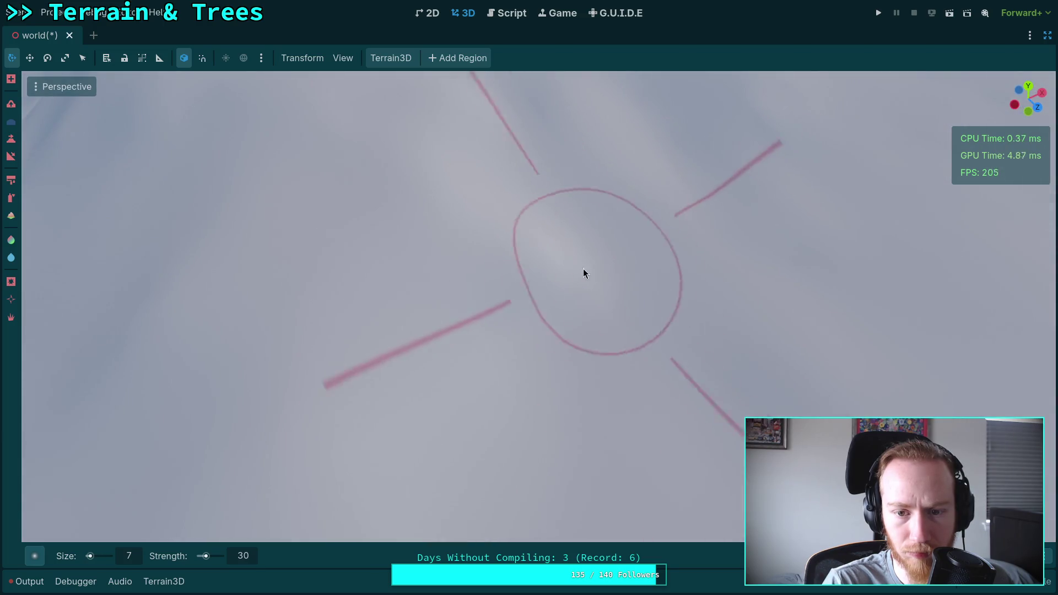
right_click(662, 307)
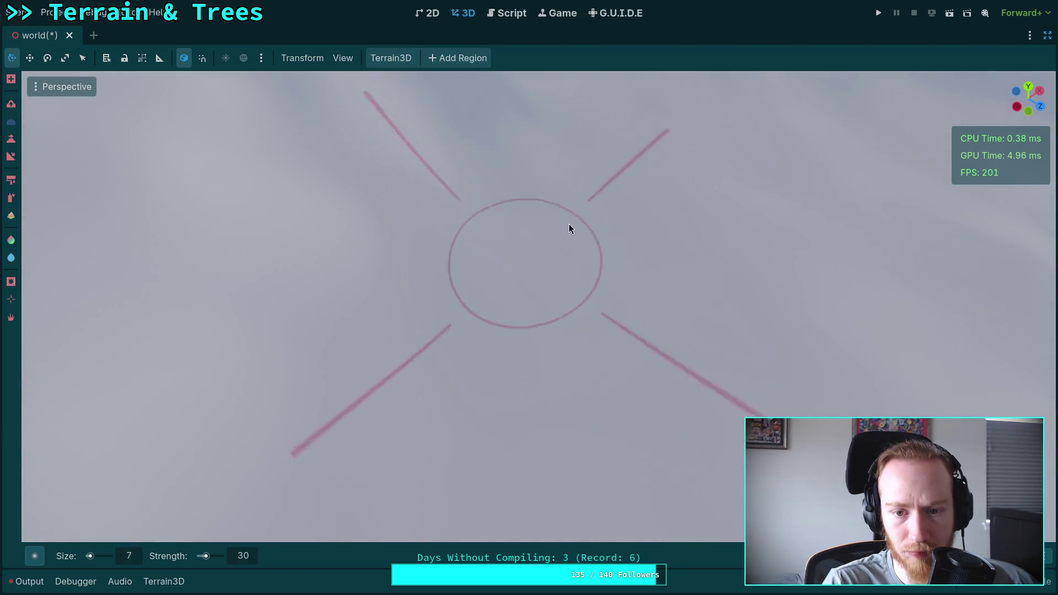
right_click(570, 230)
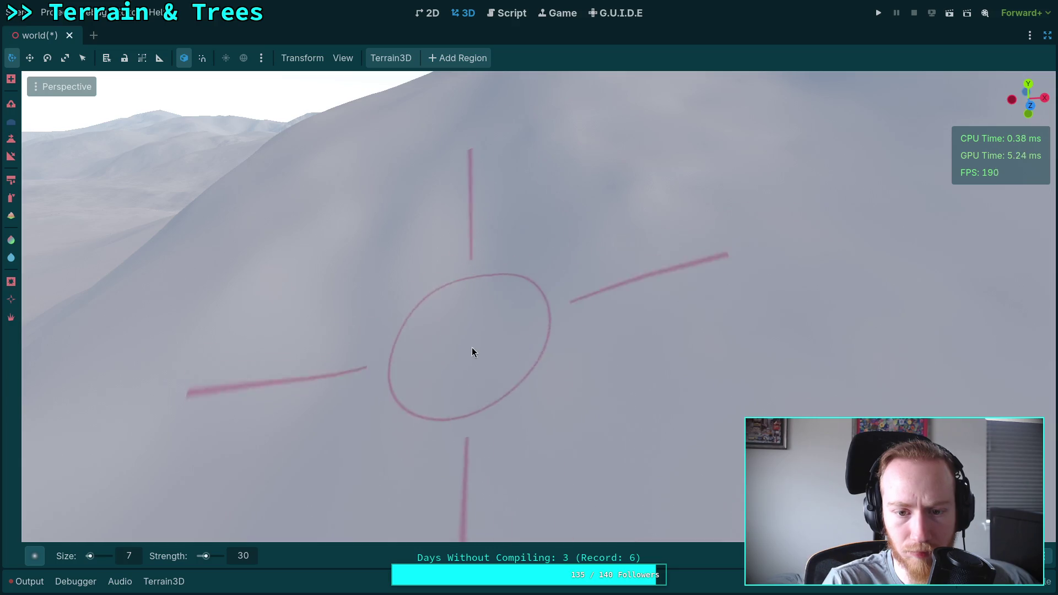
right_click(467, 384)
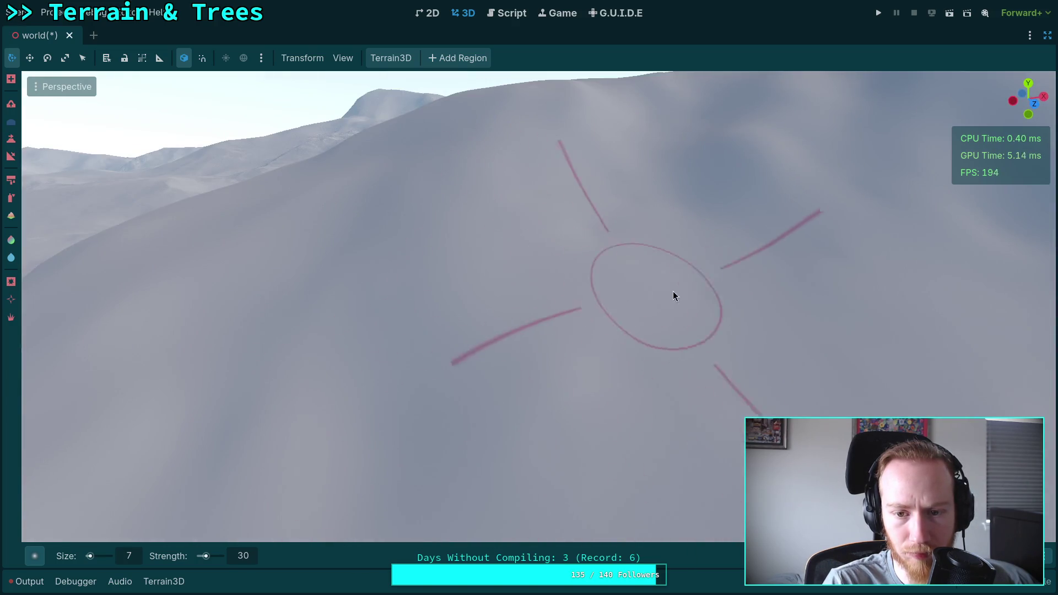
right_click(673, 293)
right_click(590, 402)
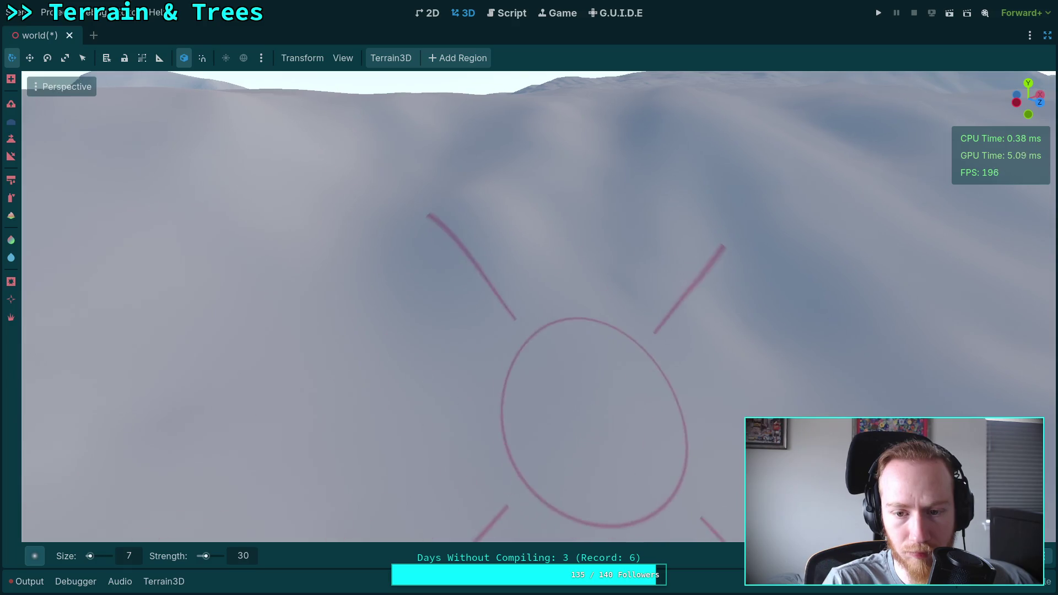
right_click(643, 316)
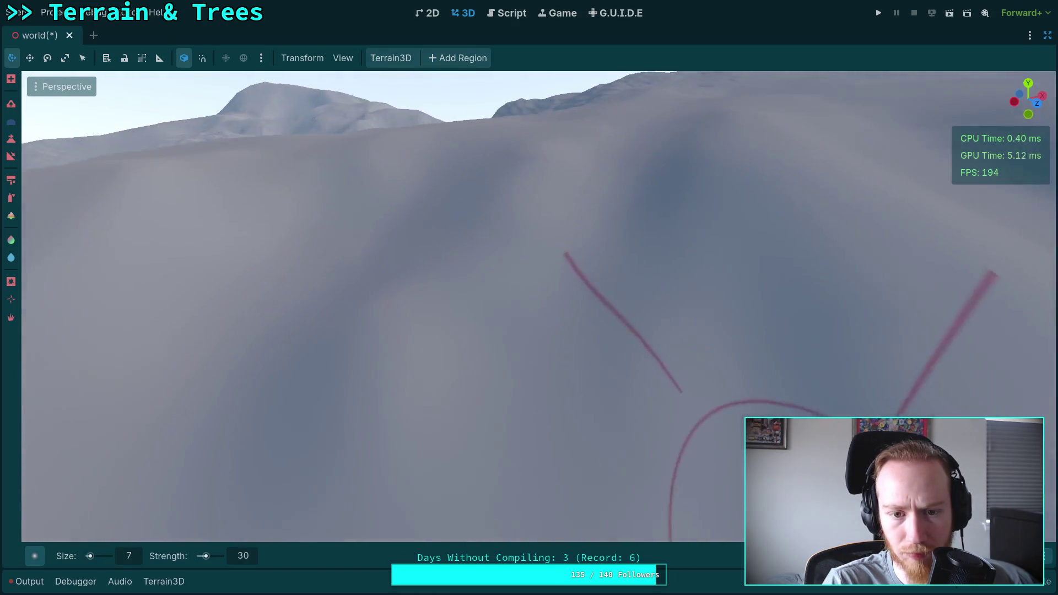
right_click(506, 187)
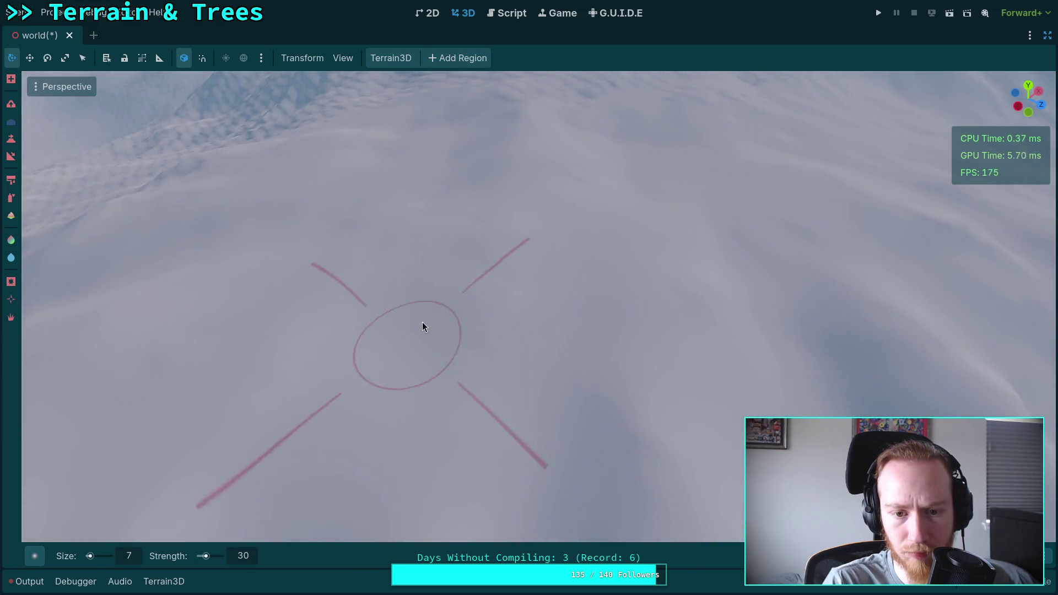
right_click(422, 322)
right_click(568, 262)
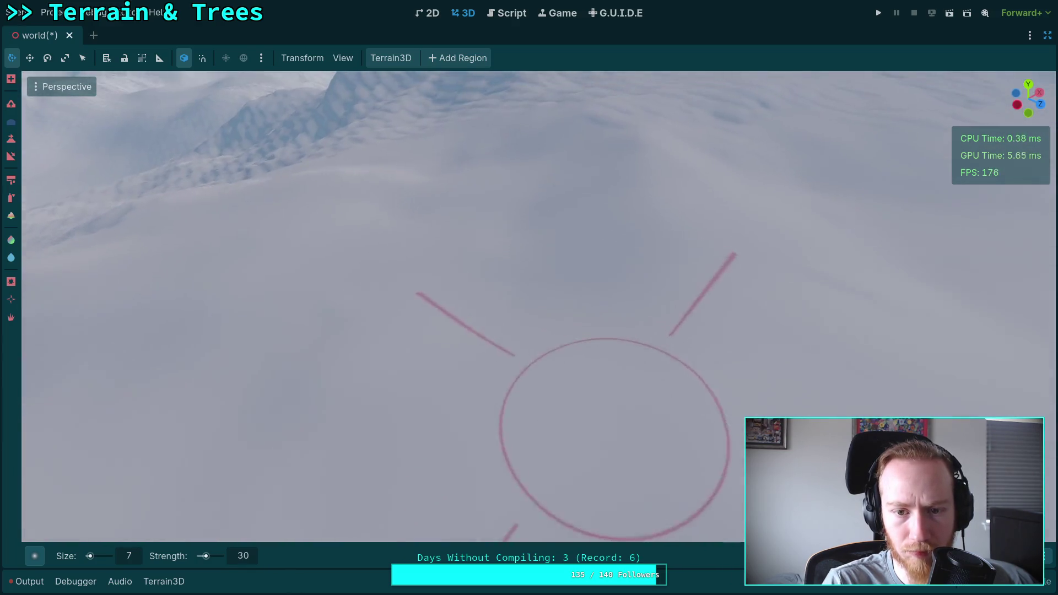
right_click(365, 259)
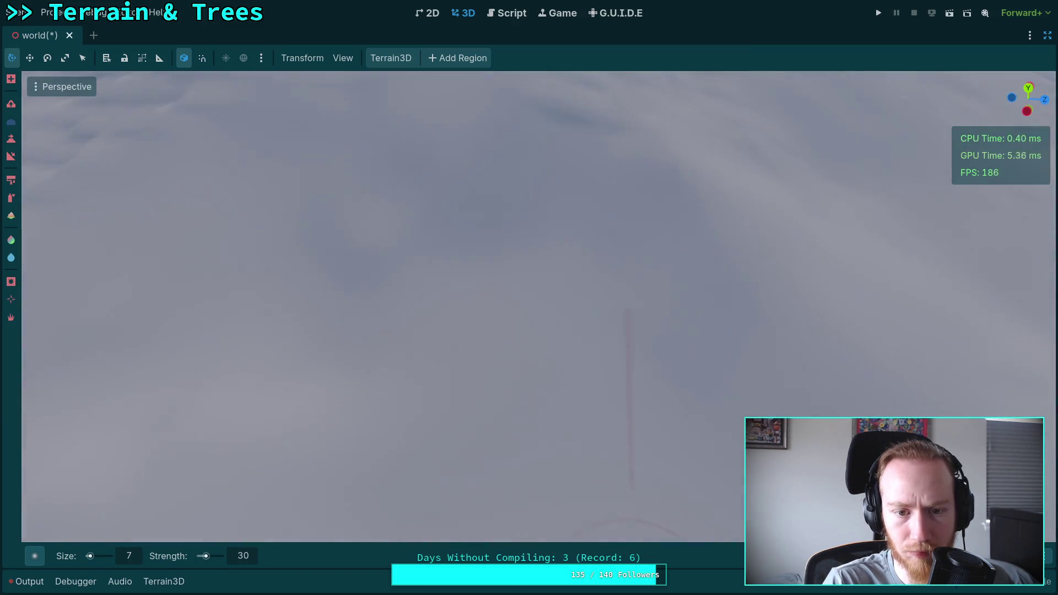
right_click(498, 237)
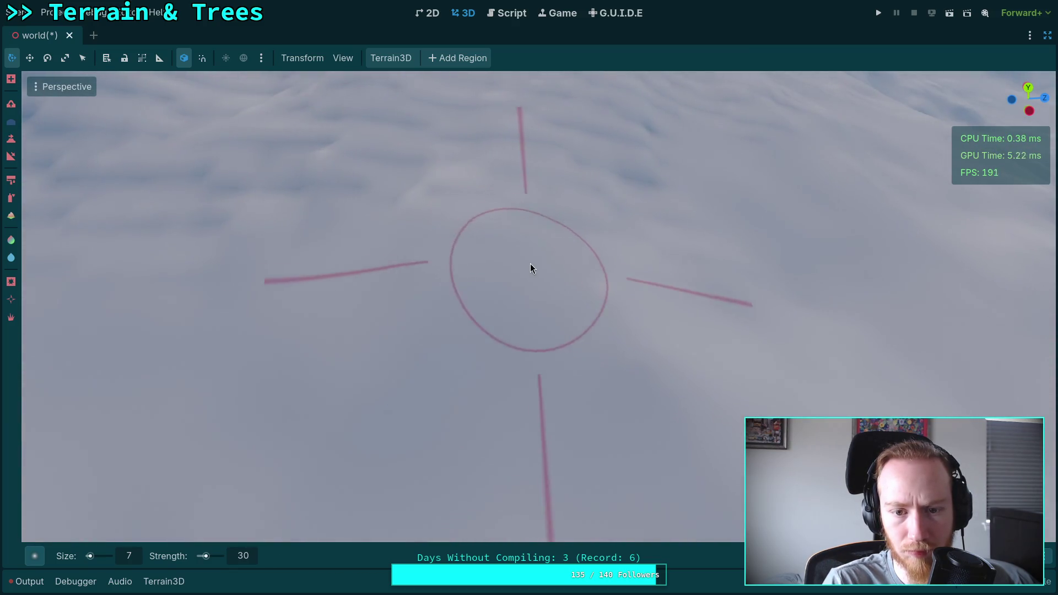
right_click(613, 228)
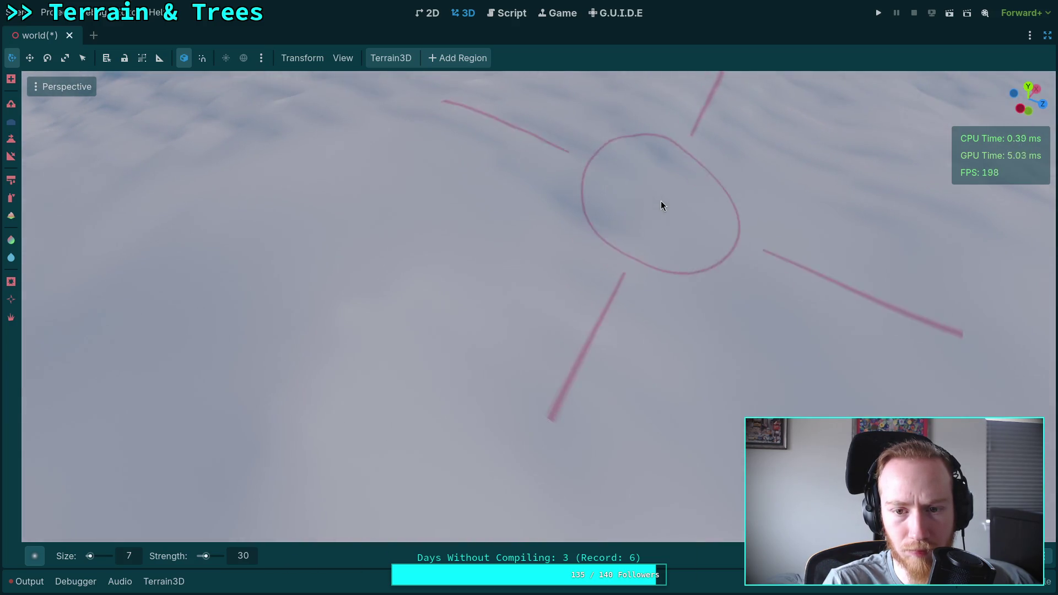
right_click(568, 304)
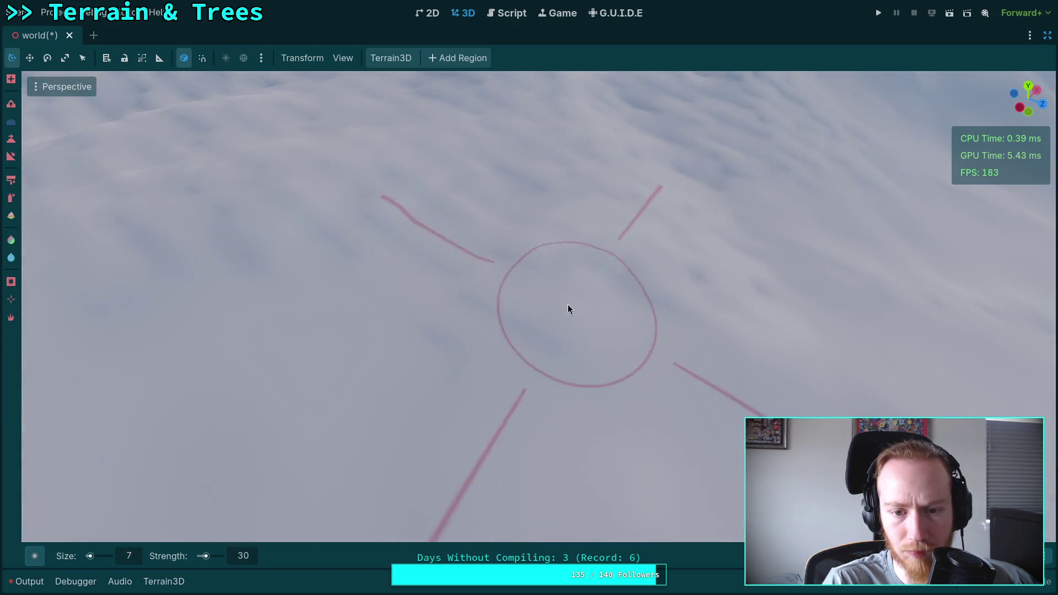
right_click(772, 290)
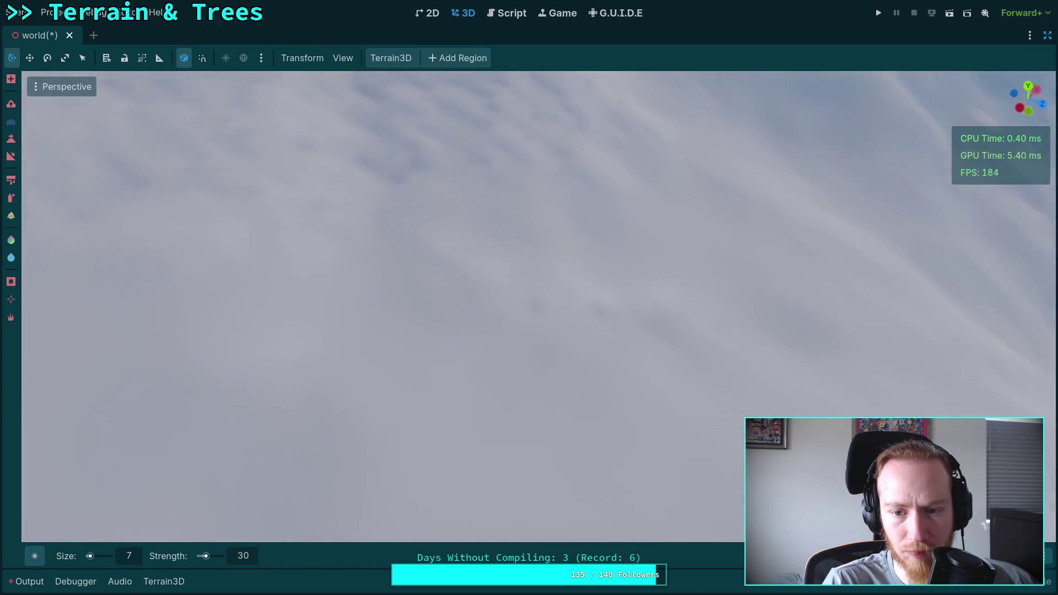
right_click(582, 345)
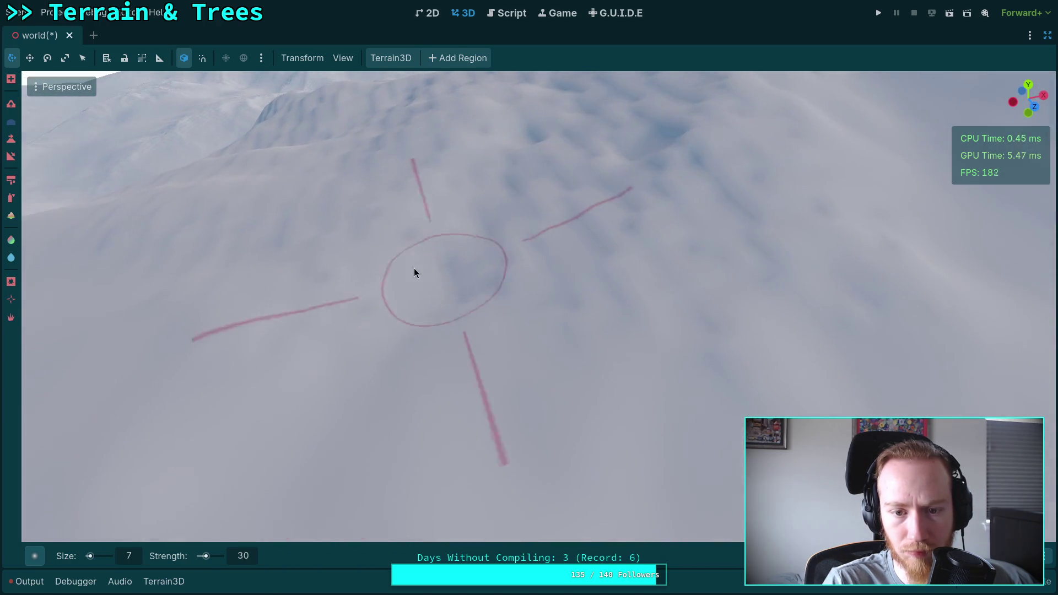
right_click(710, 361)
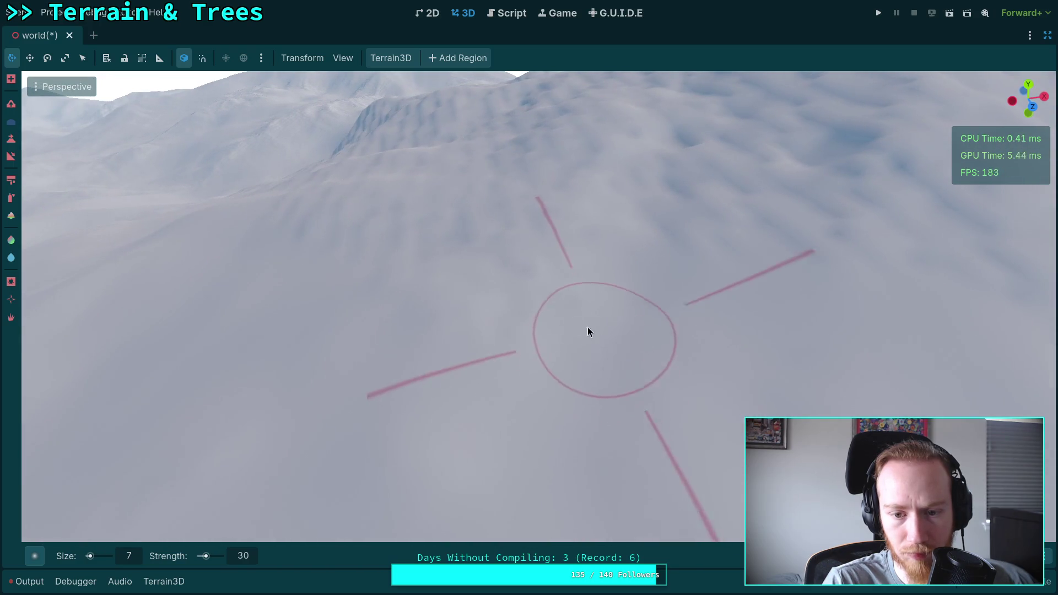
key(ctrl+s)
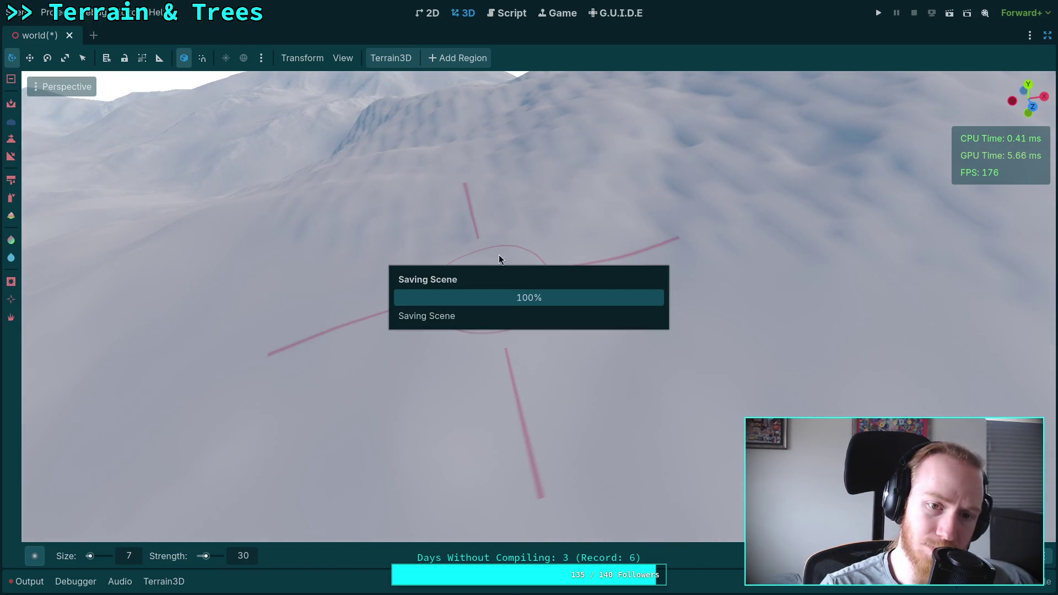
right_click(498, 243)
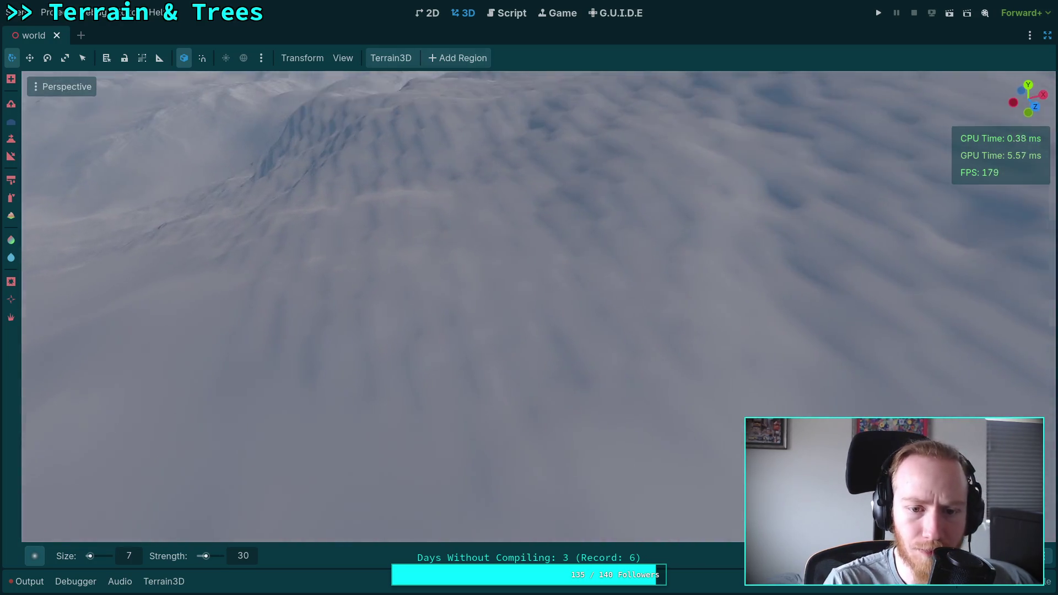
right_click(500, 257)
drag(444, 308, 520, 296)
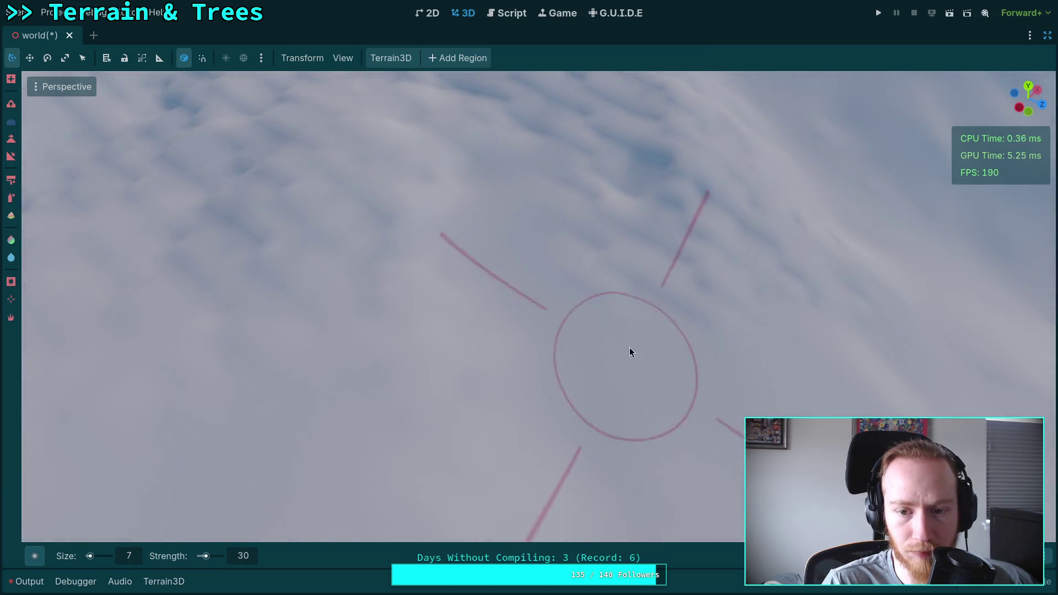
right_click(643, 216)
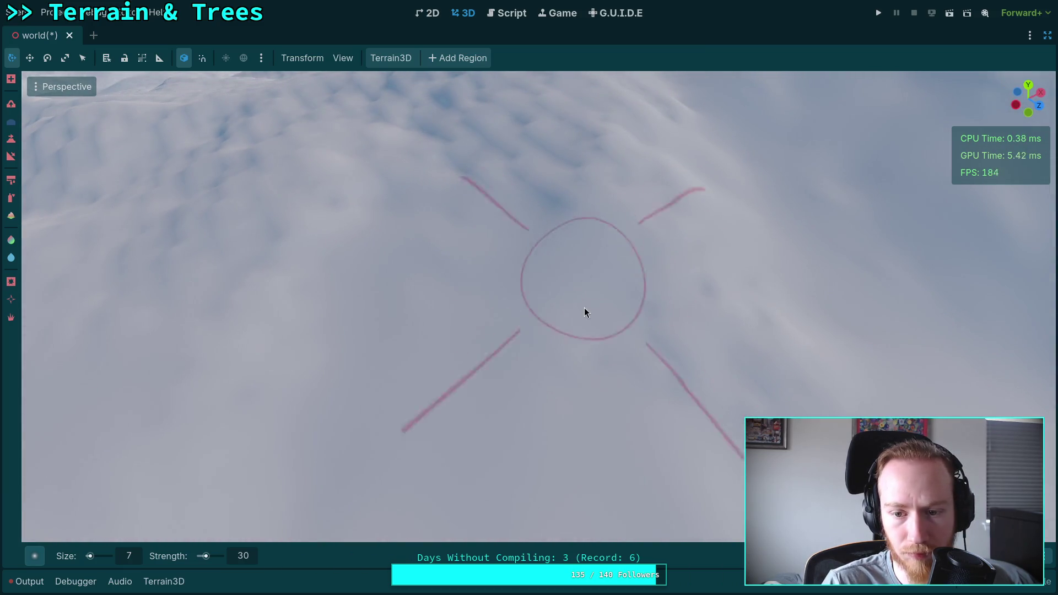
right_click(732, 323)
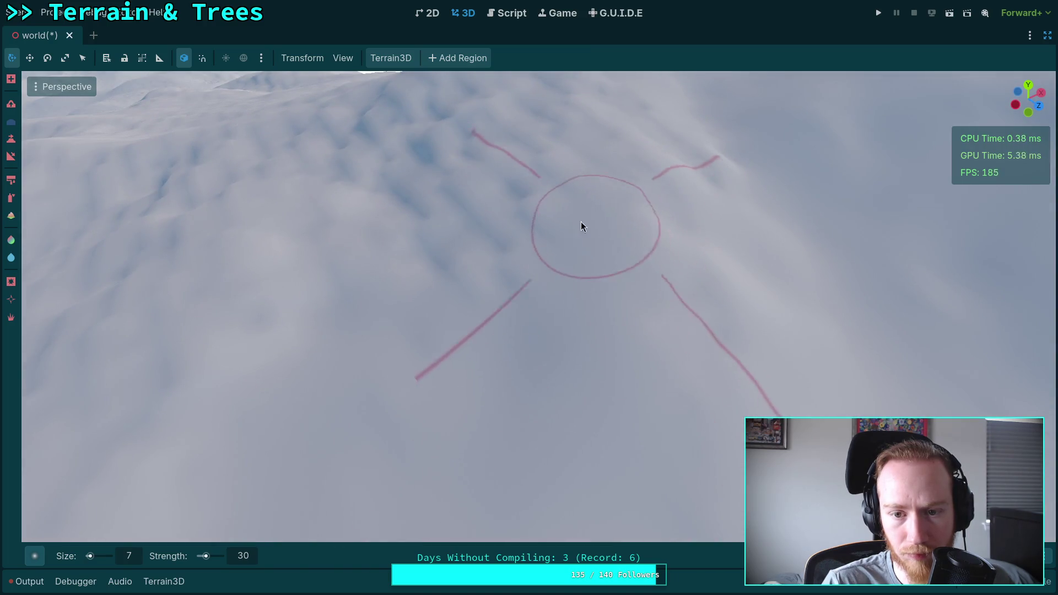
right_click(531, 259)
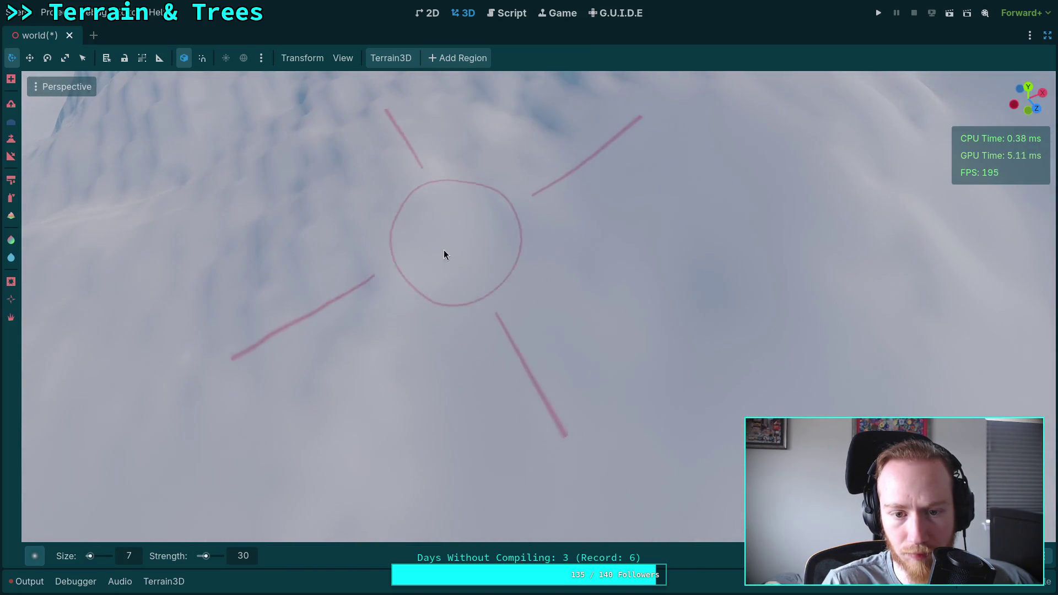
right_click(444, 251)
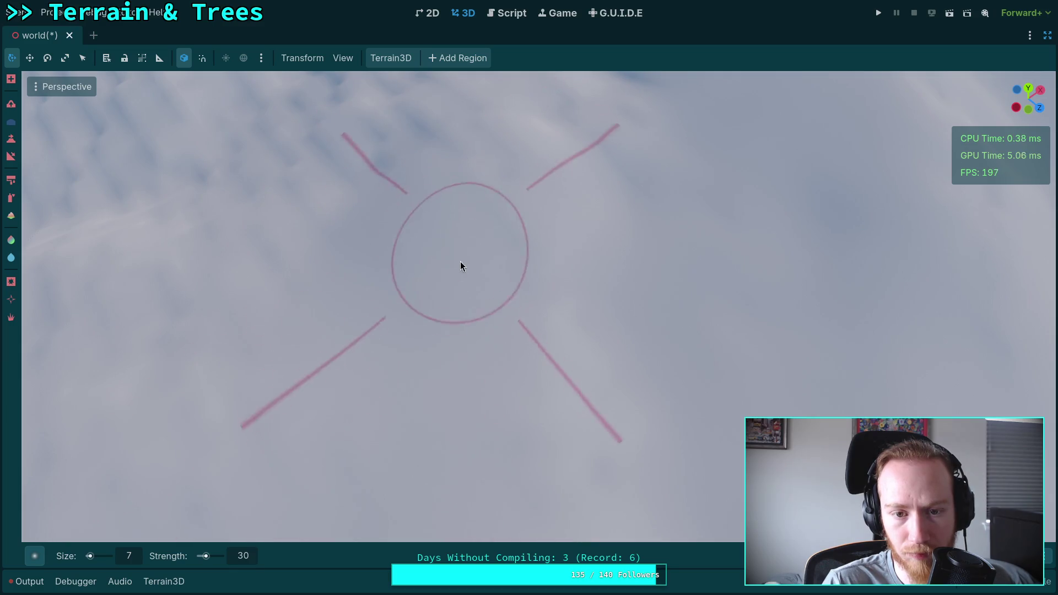
right_click(461, 262)
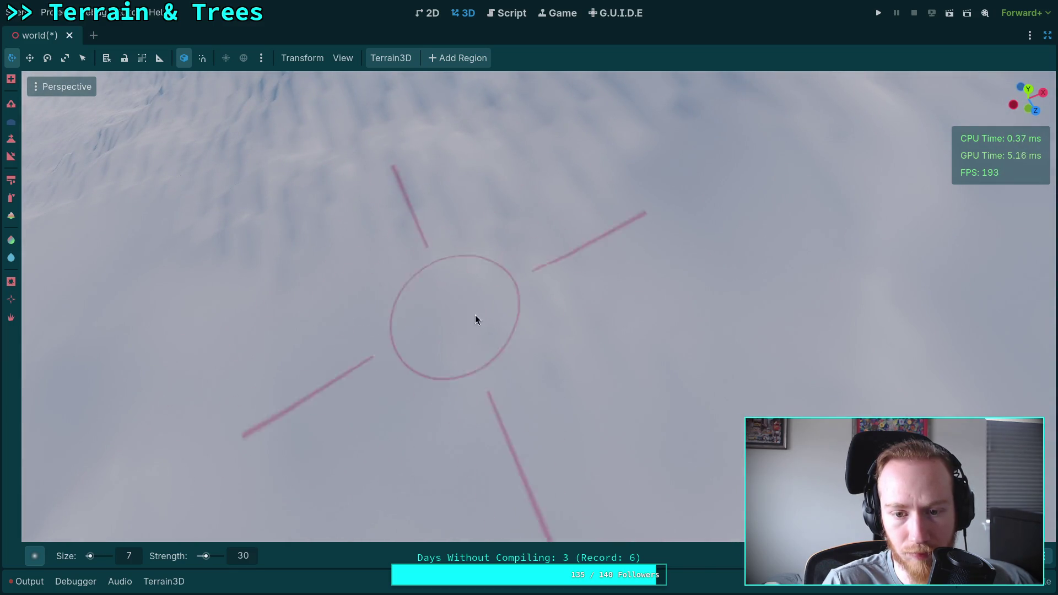
right_click(673, 356)
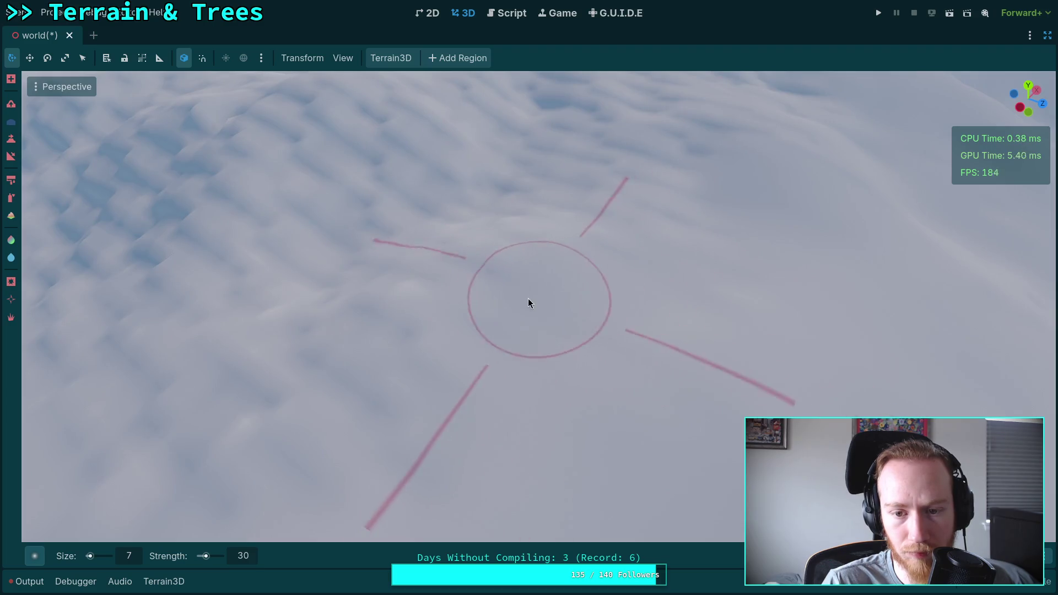
right_click(528, 304)
right_click(482, 359)
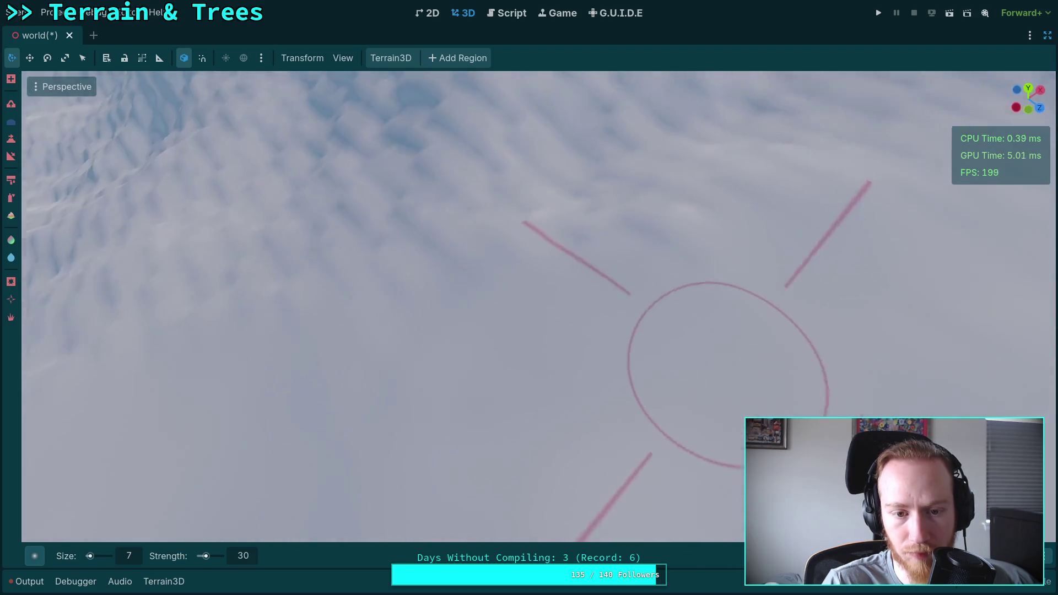
right_click(612, 330)
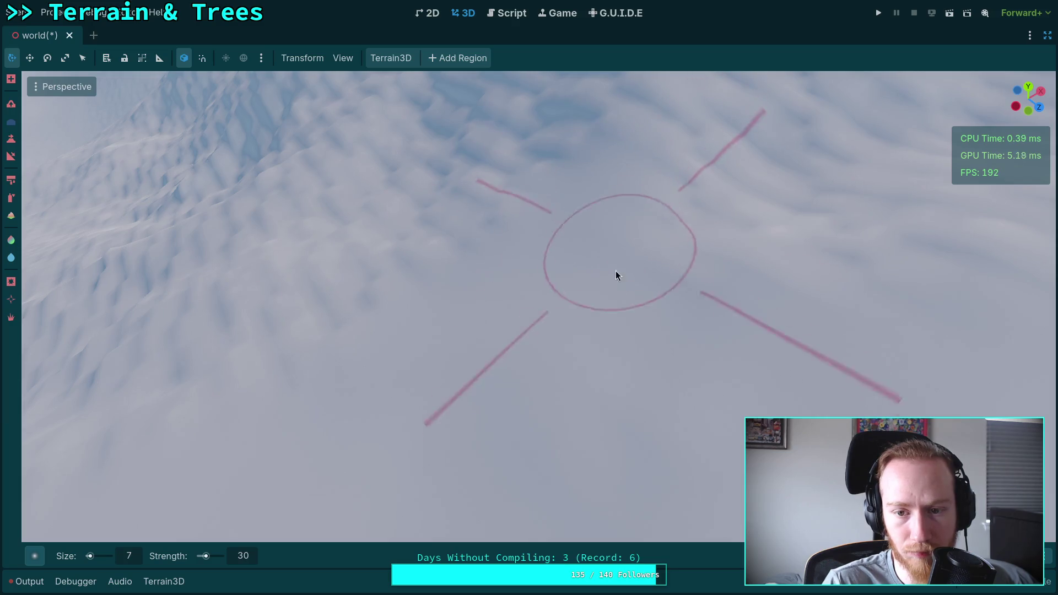
right_click(692, 237)
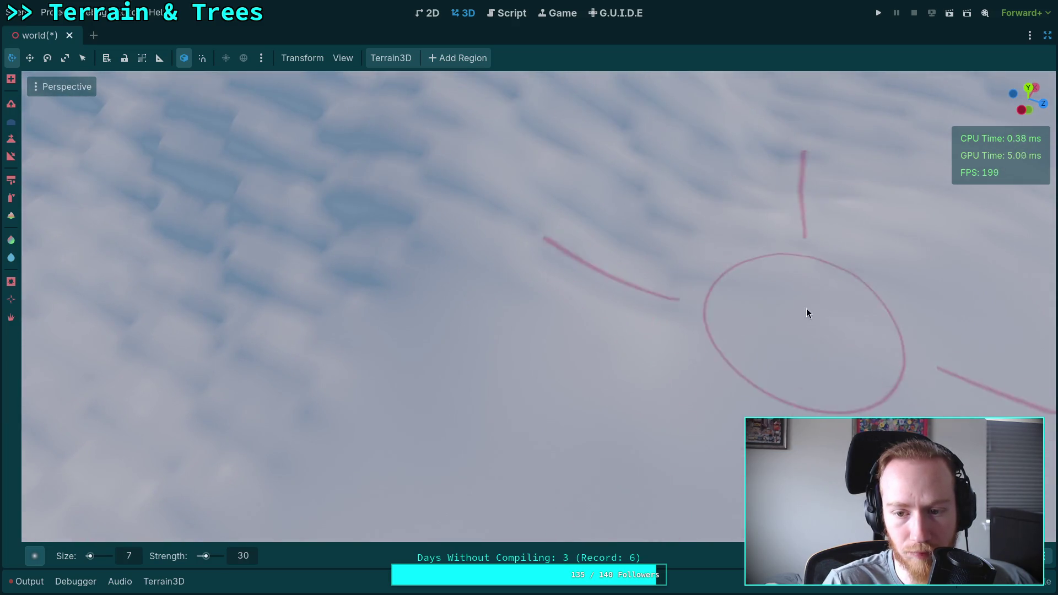
right_click(703, 212)
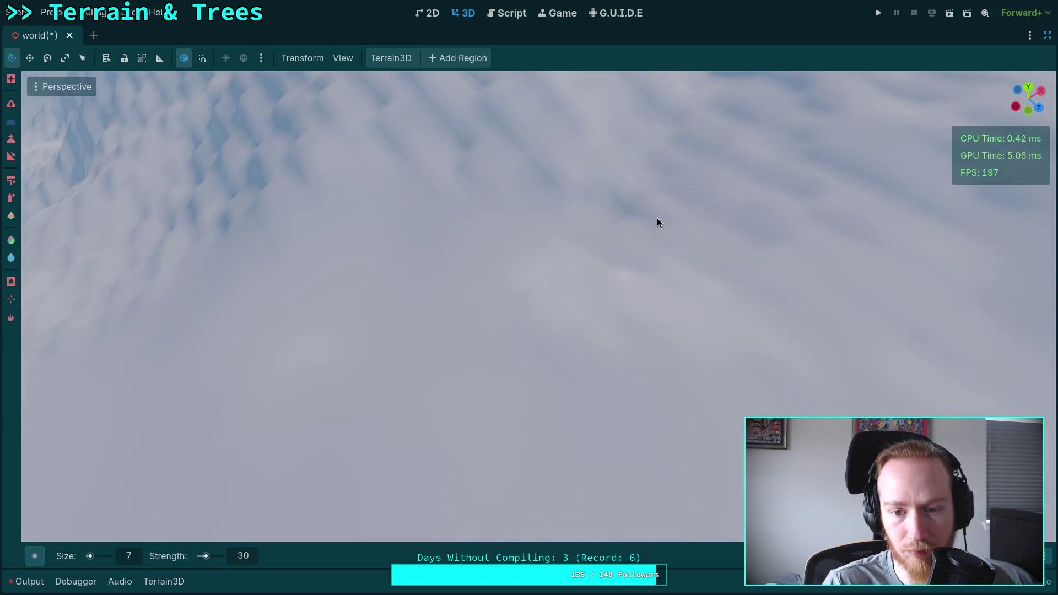
right_click(696, 330)
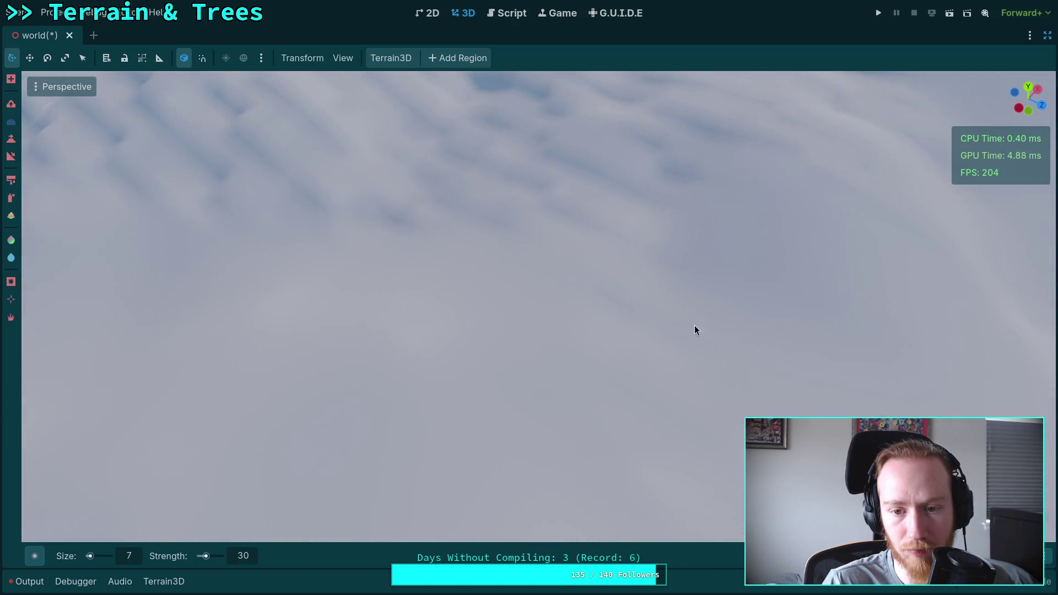
scroll(down, 3)
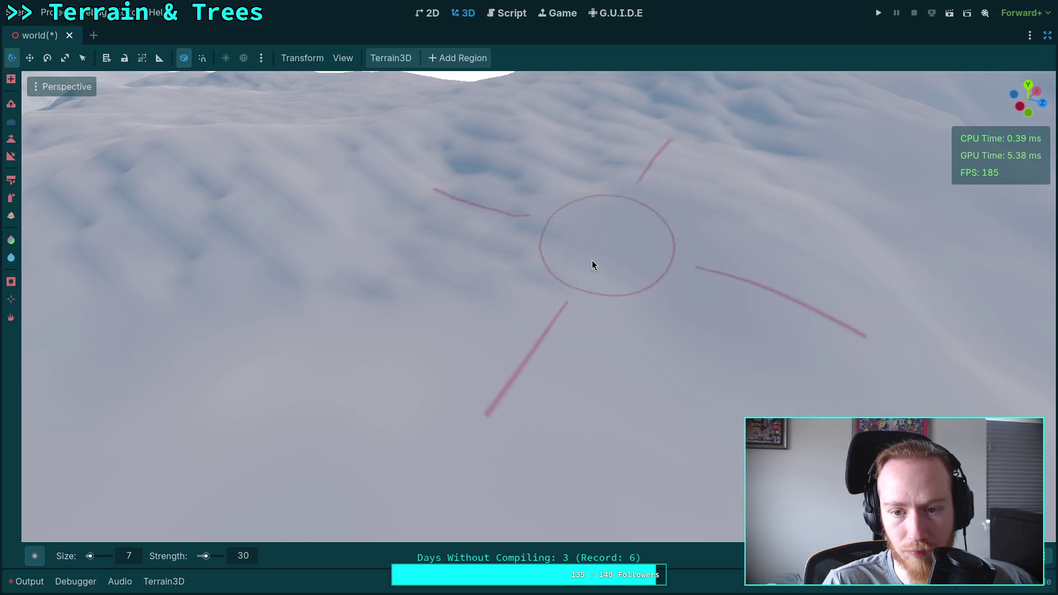
right_click(533, 229)
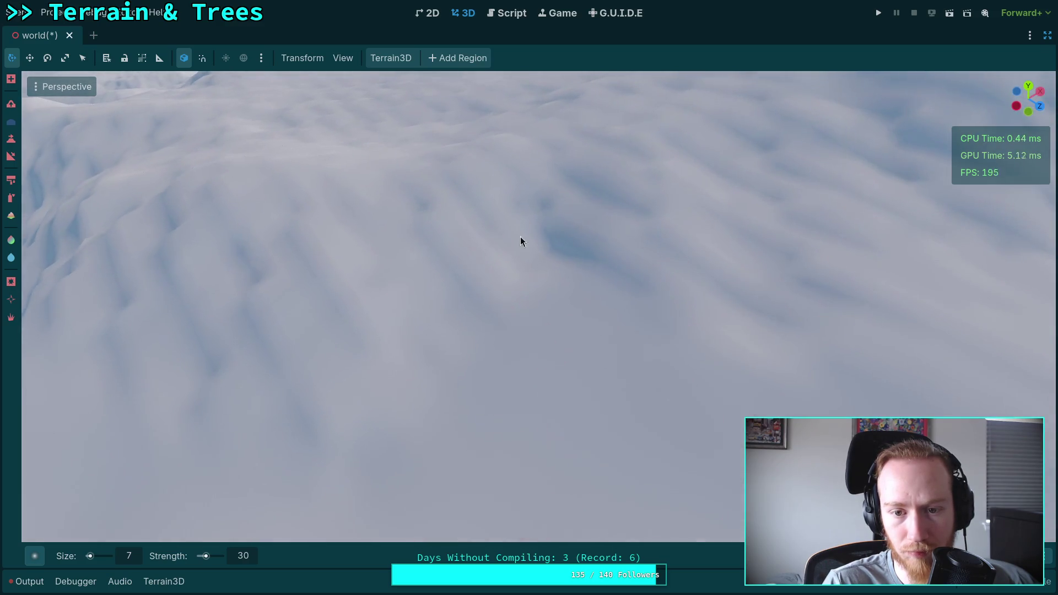
right_click(805, 270)
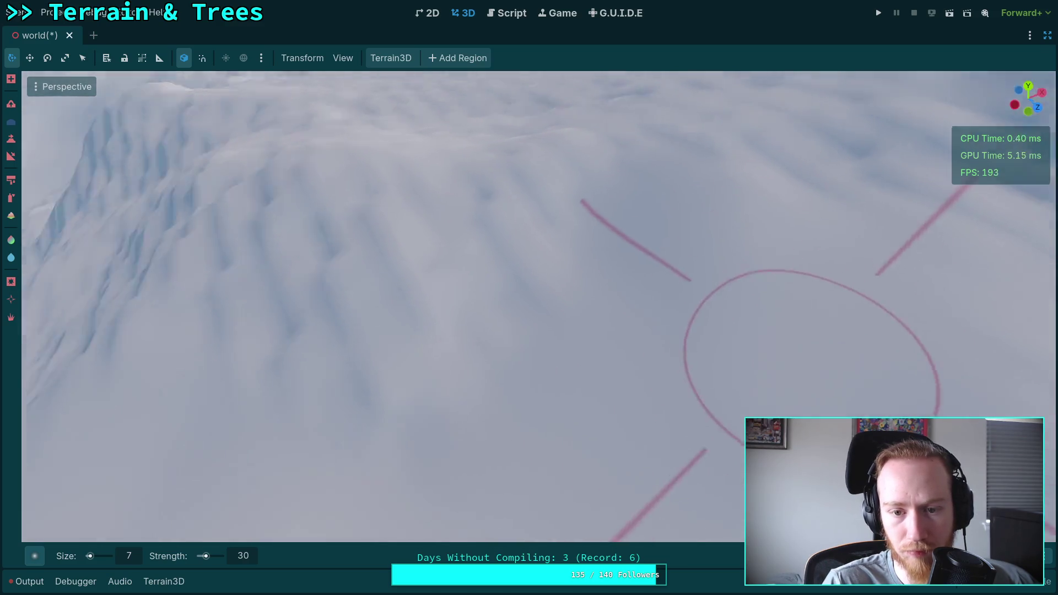
right_click(746, 269)
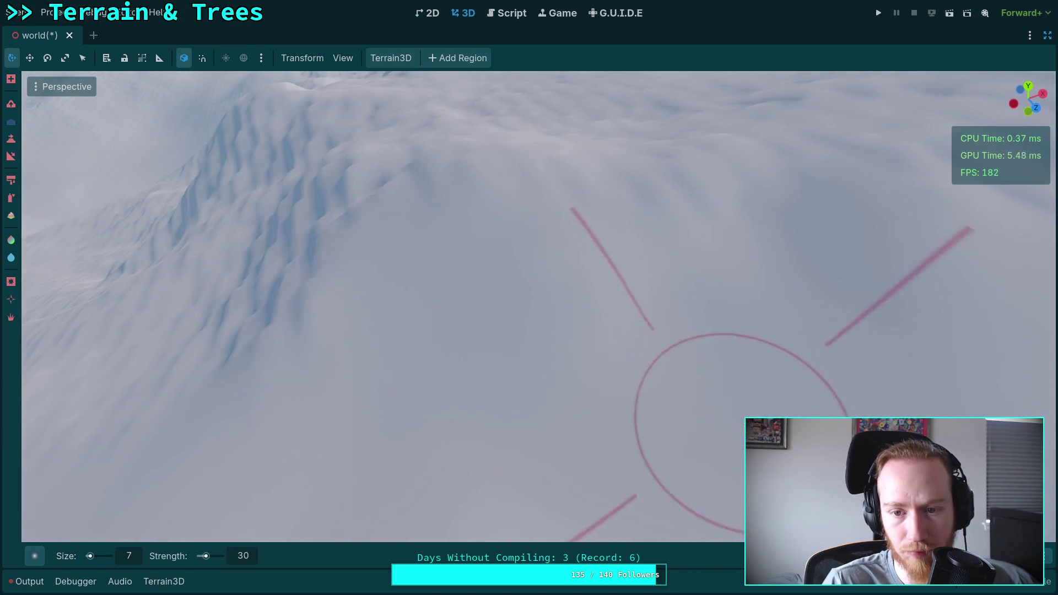
right_click(741, 432)
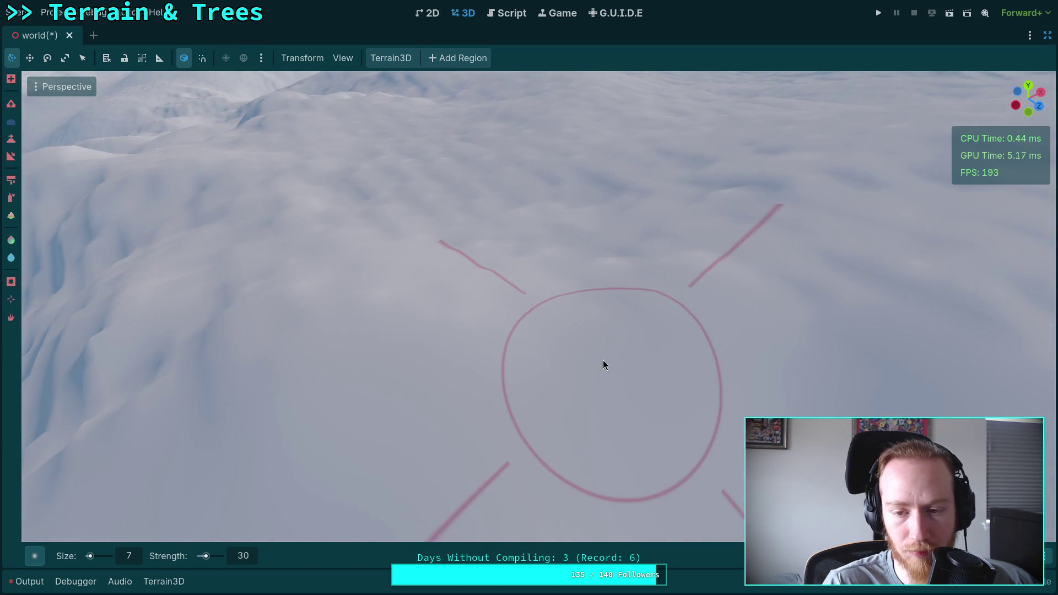
right_click(604, 364)
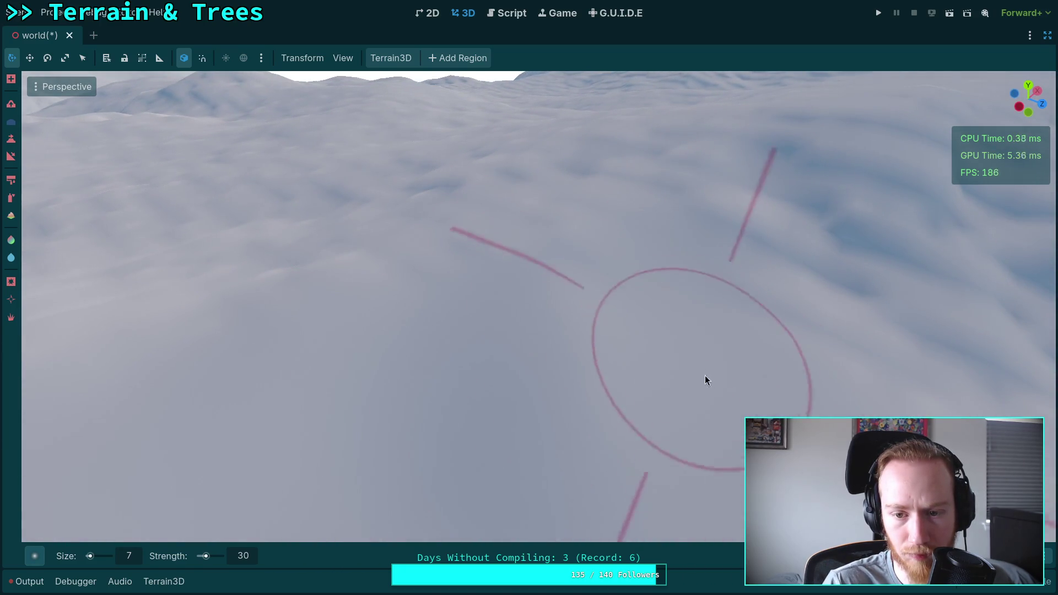
right_click(705, 376)
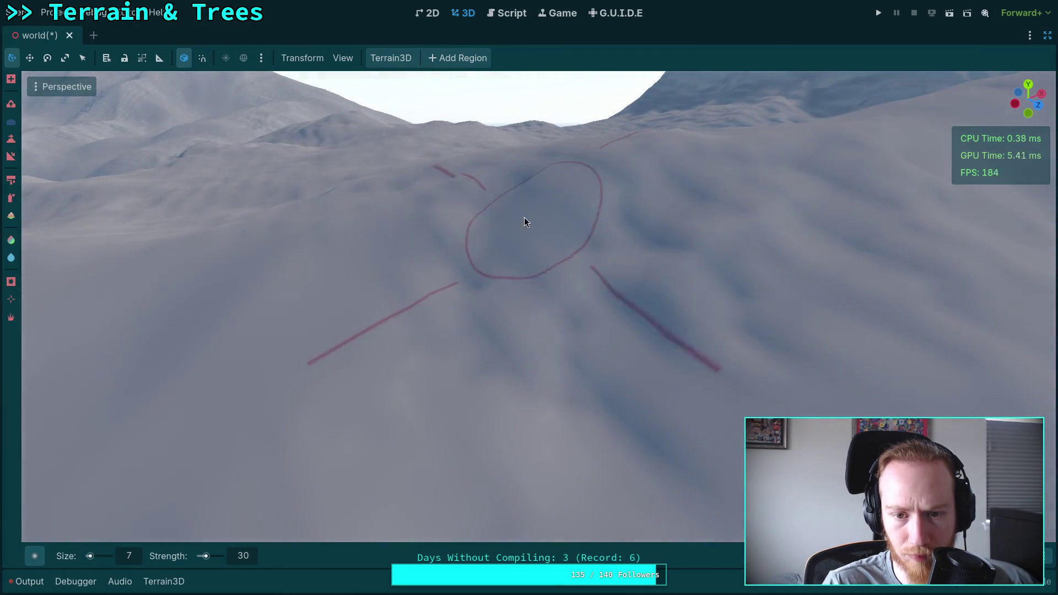
right_click(684, 358)
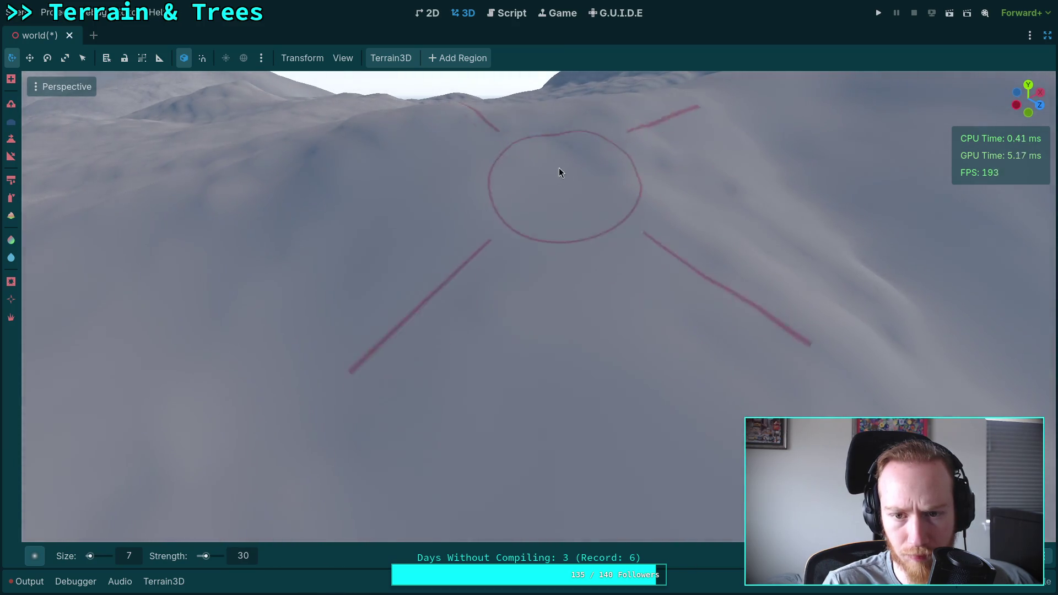
right_click(465, 348)
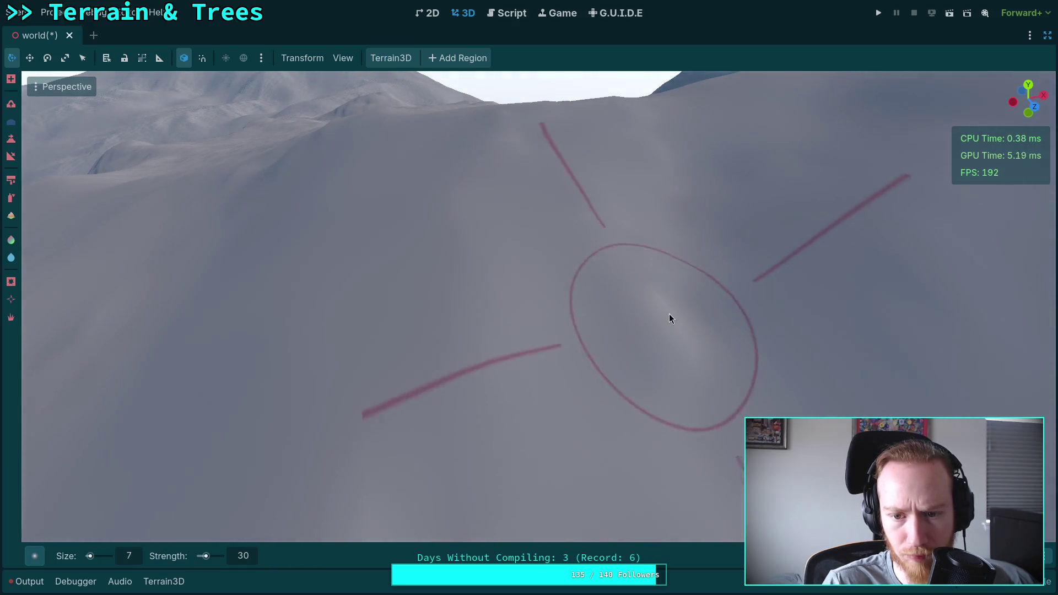
right_click(678, 289)
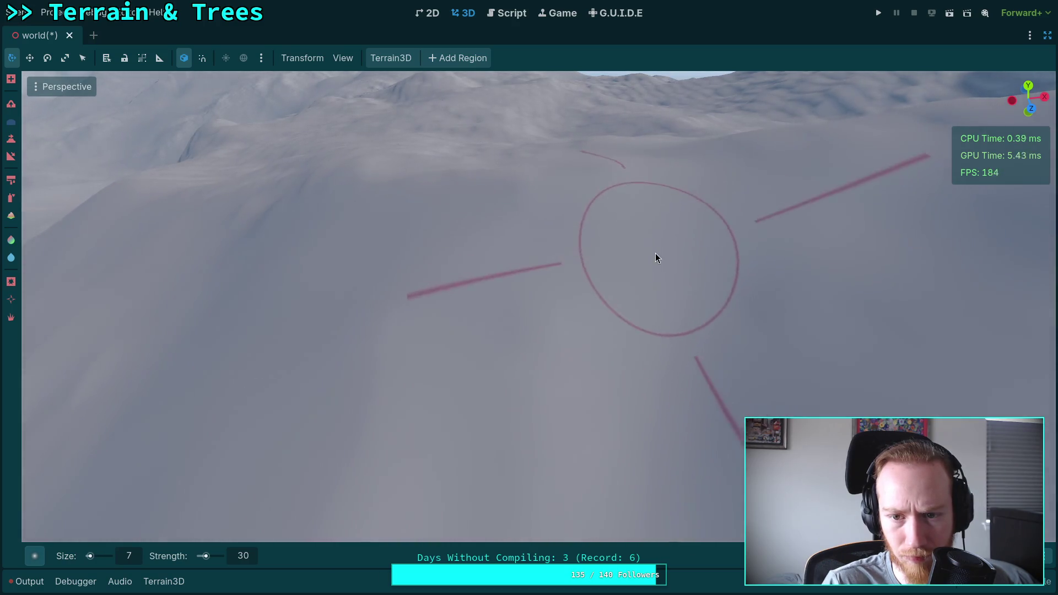
right_click(656, 253)
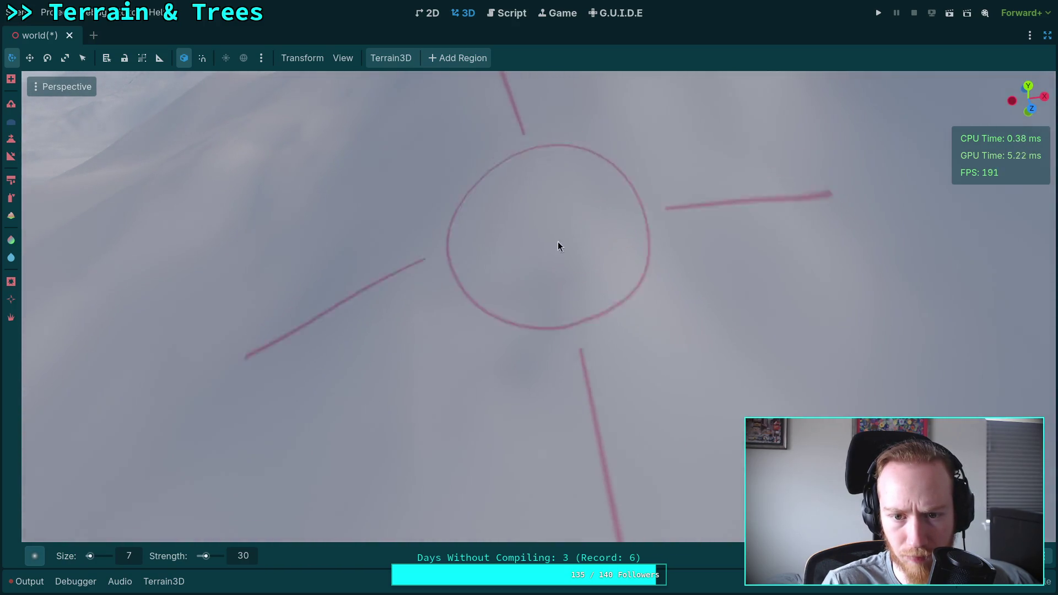
right_click(561, 311)
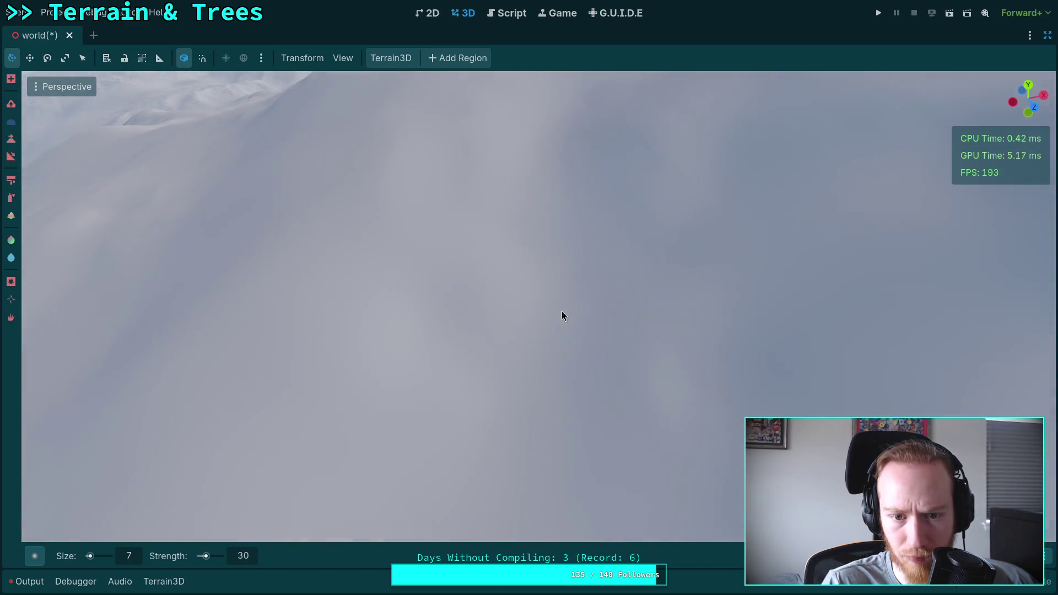
right_click(479, 171)
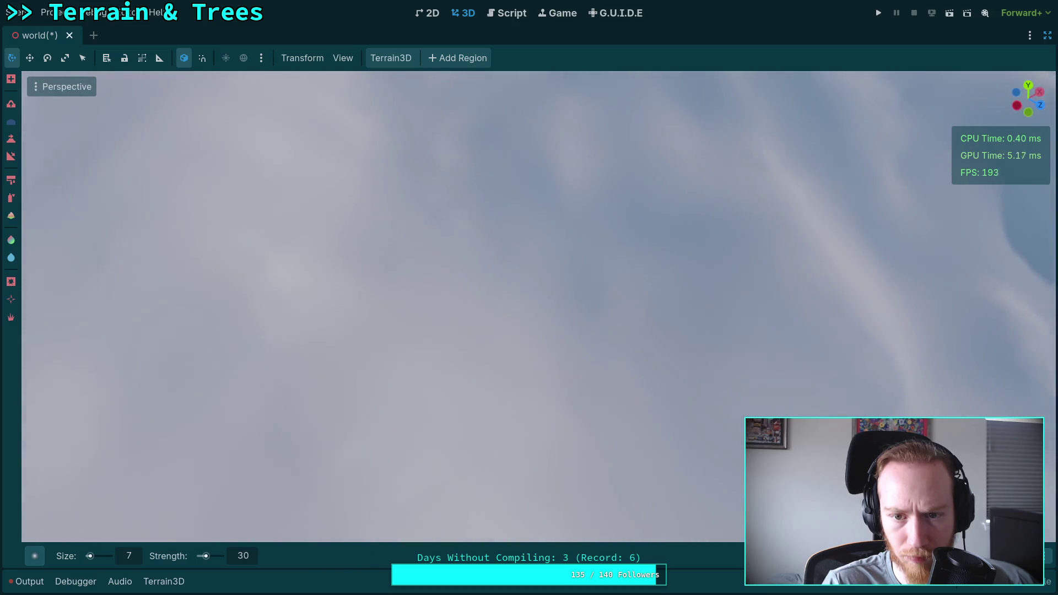
right_click(534, 255)
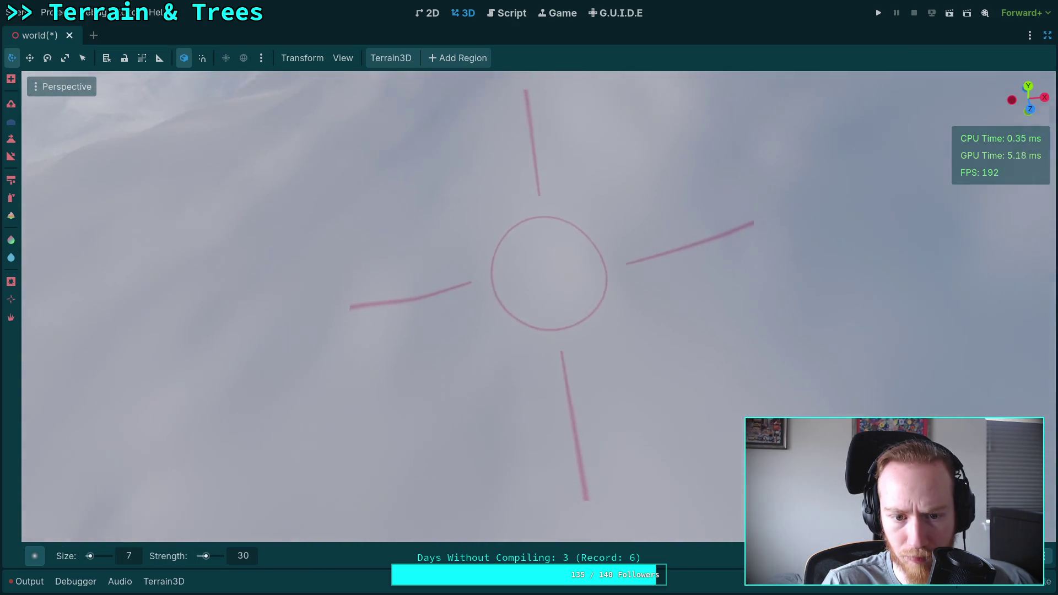
right_click(549, 273)
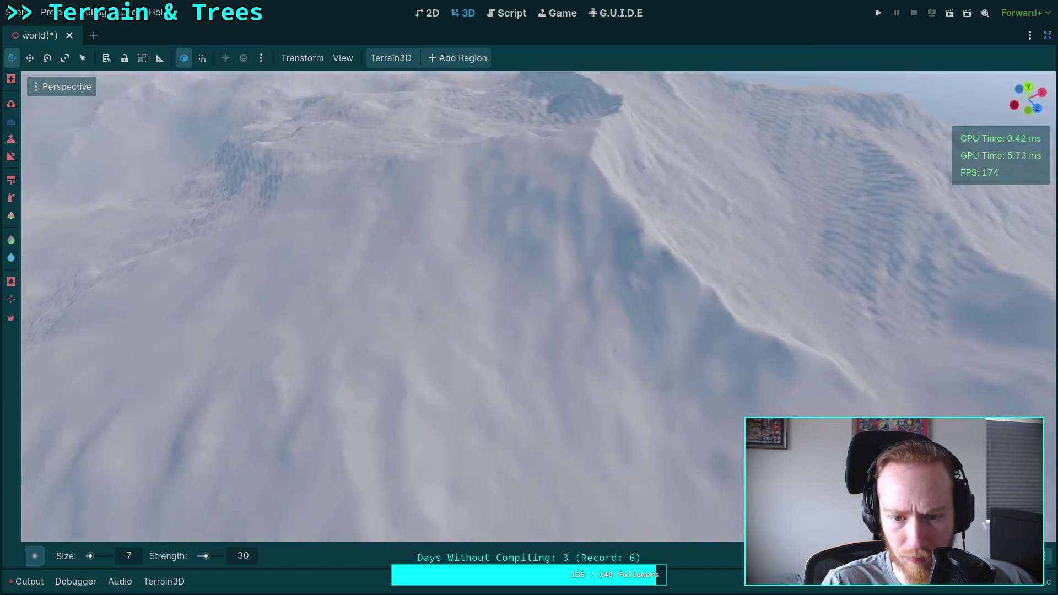
right_click(520, 303)
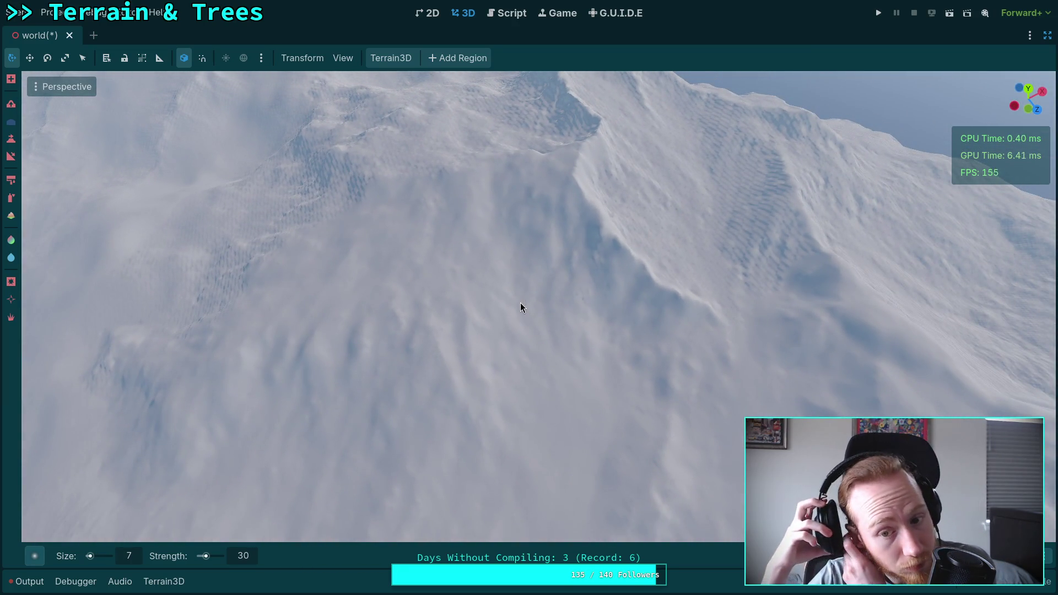
drag(520, 307, 491, 262)
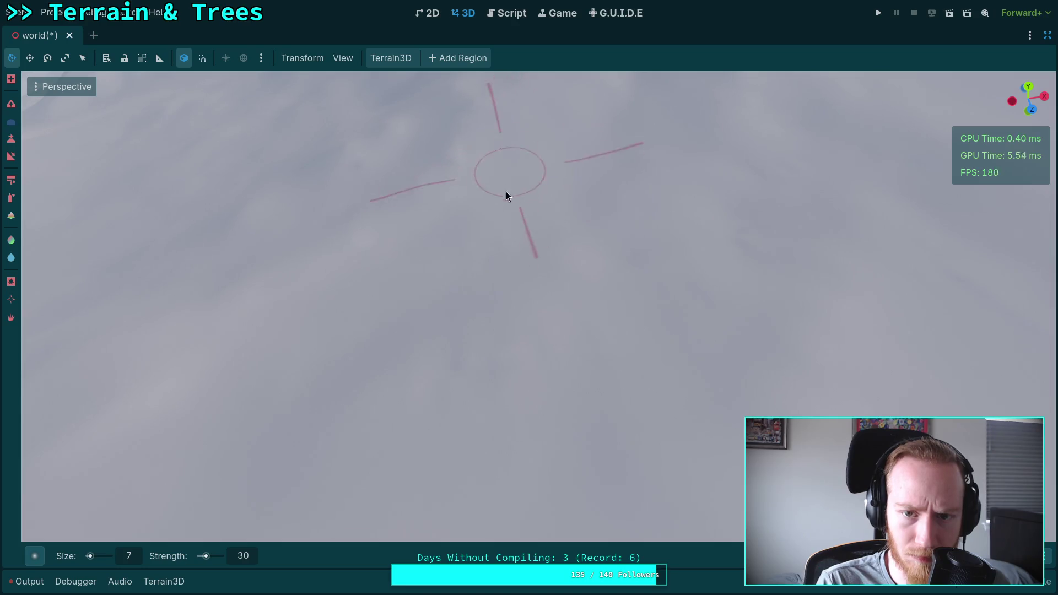
scroll(down, 3)
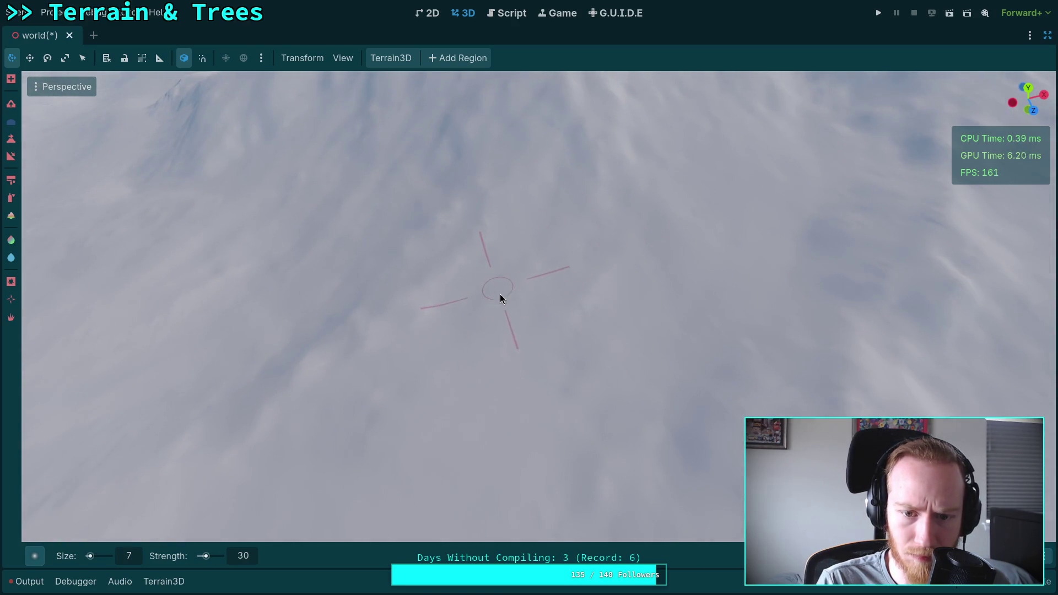
drag(584, 312, 449, 241)
drag(617, 326, 524, 346)
drag(561, 312, 490, 485)
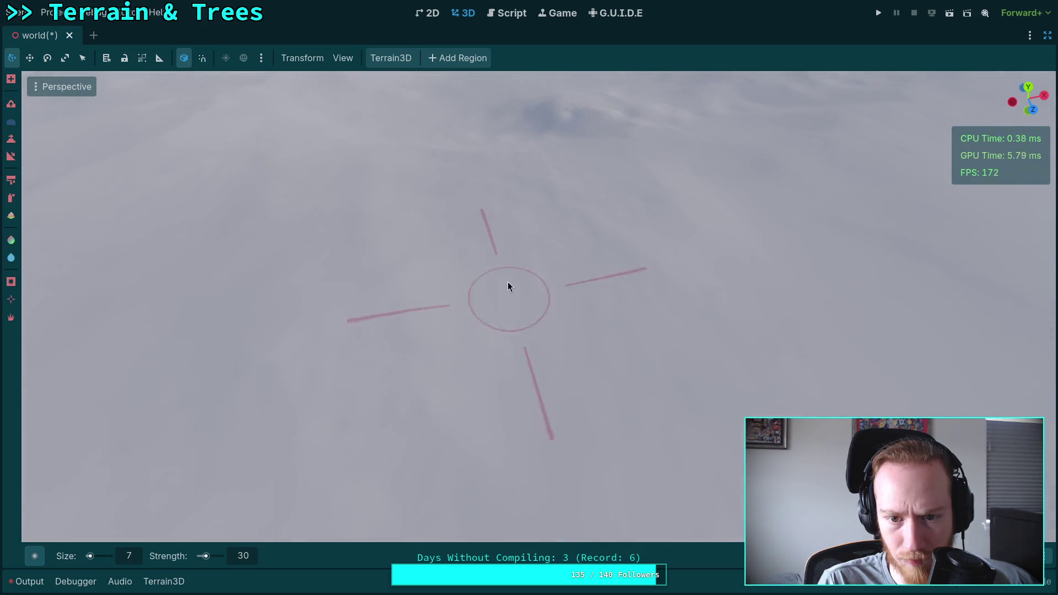
drag(551, 228, 463, 222)
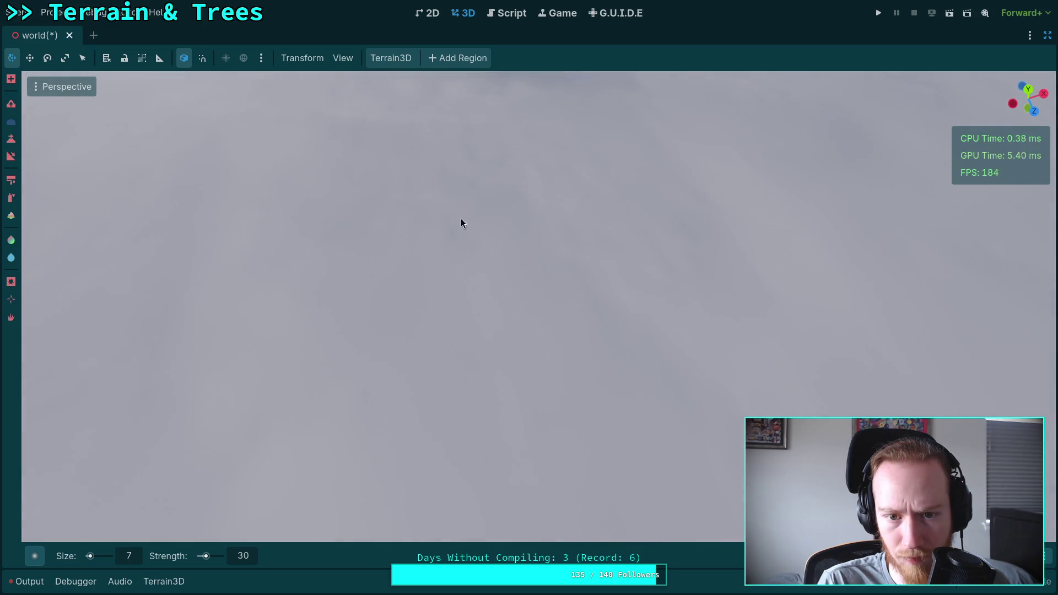
drag(649, 272, 628, 424)
drag(628, 331, 610, 282)
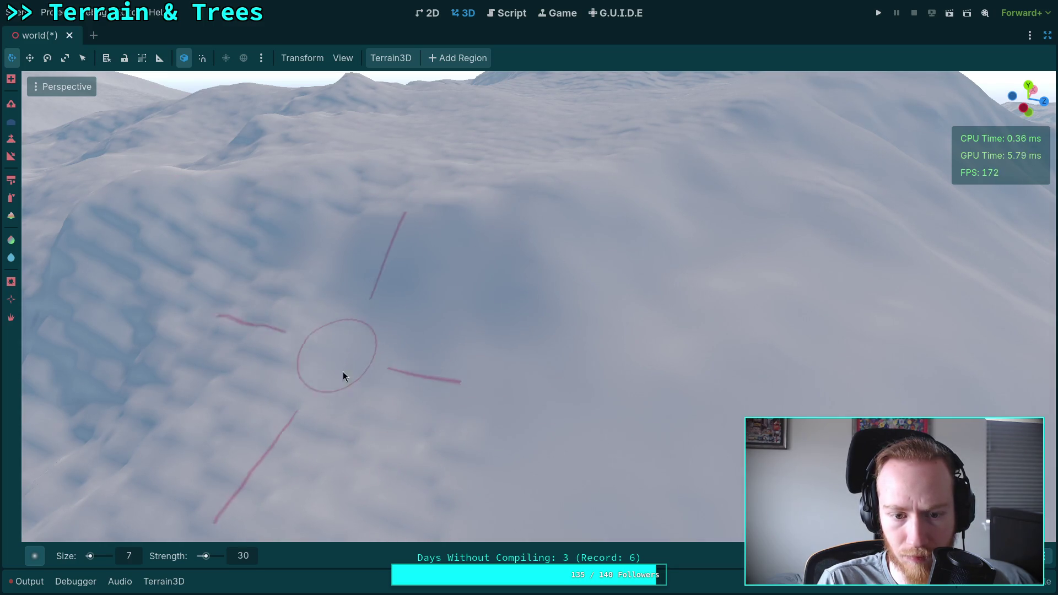
Fly over the snowy hillside toward the ridge.
drag(491, 457, 529, 437)
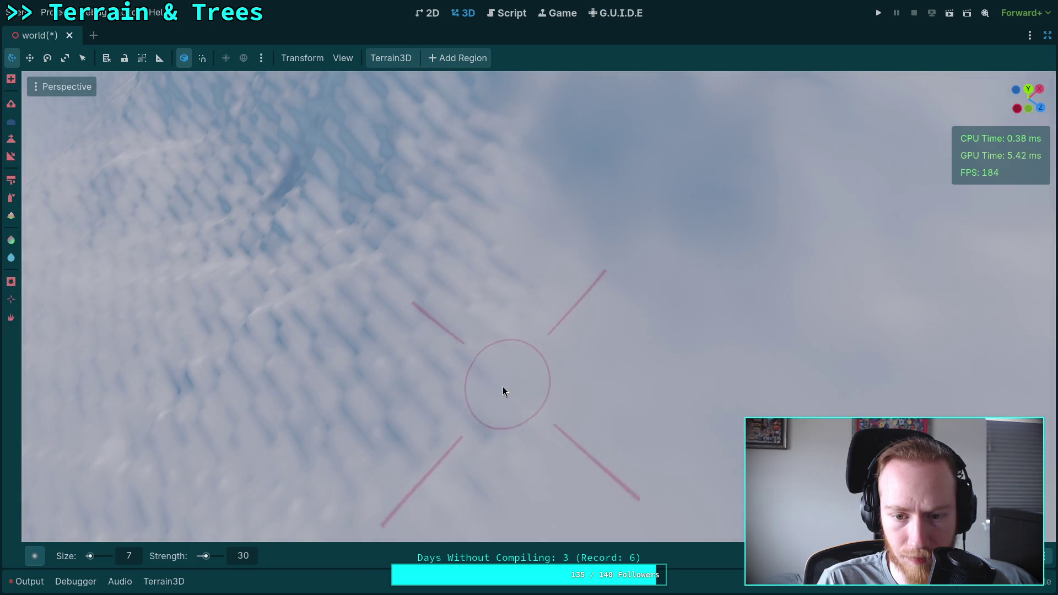
drag(478, 337, 595, 220)
drag(578, 307, 371, 415)
drag(413, 184, 435, 345)
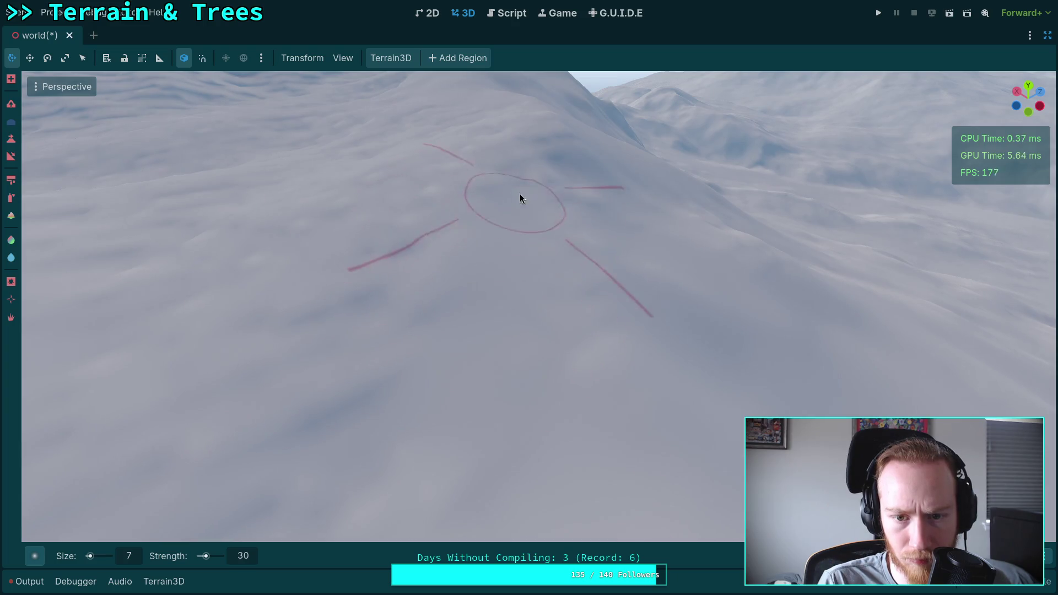
drag(583, 382, 551, 352)
drag(353, 532, 491, 381)
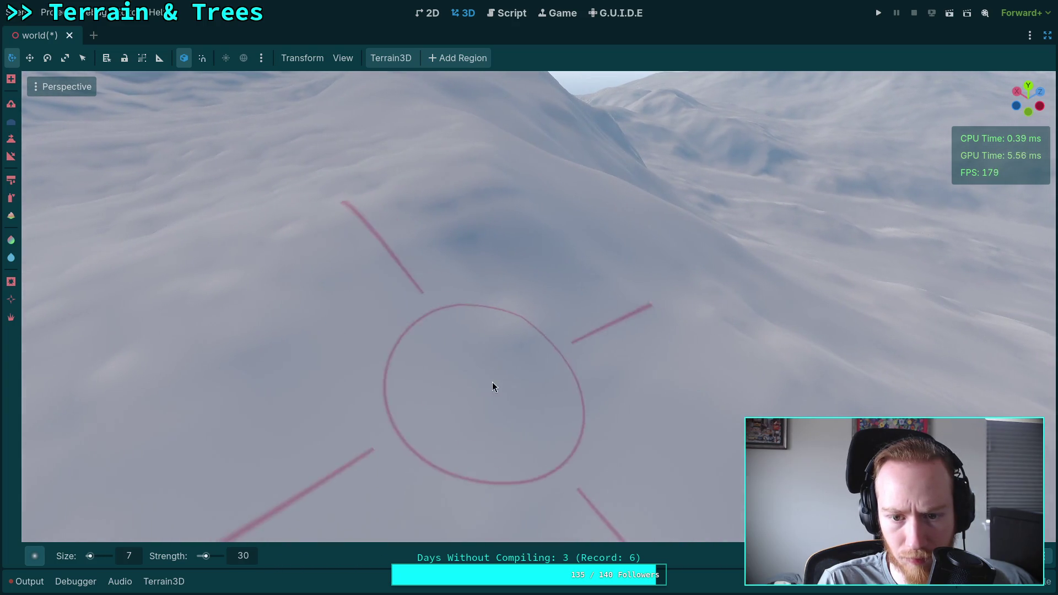
drag(451, 249, 505, 300)
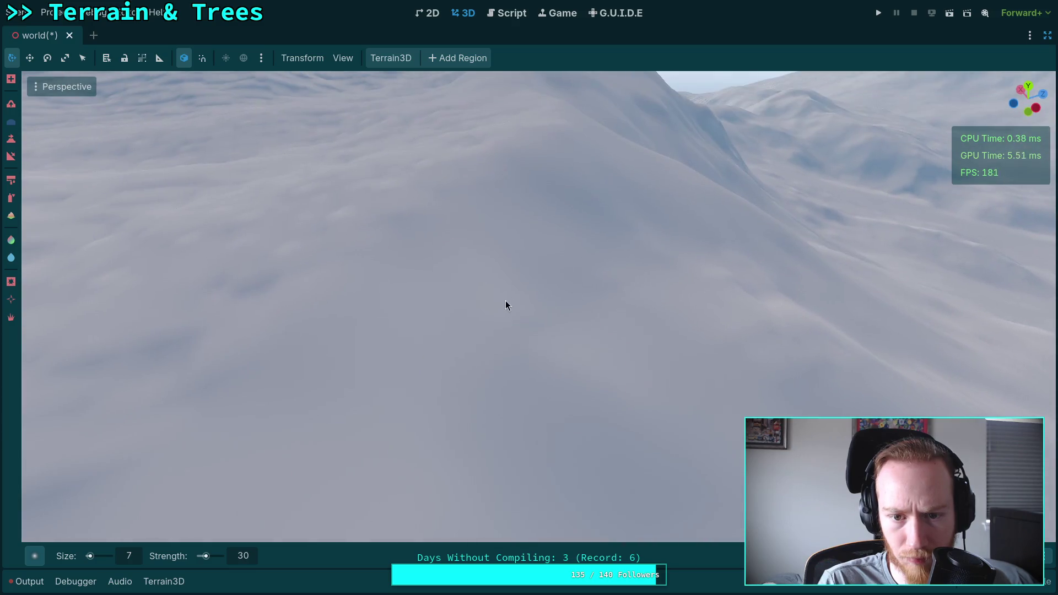
scroll(up, 3)
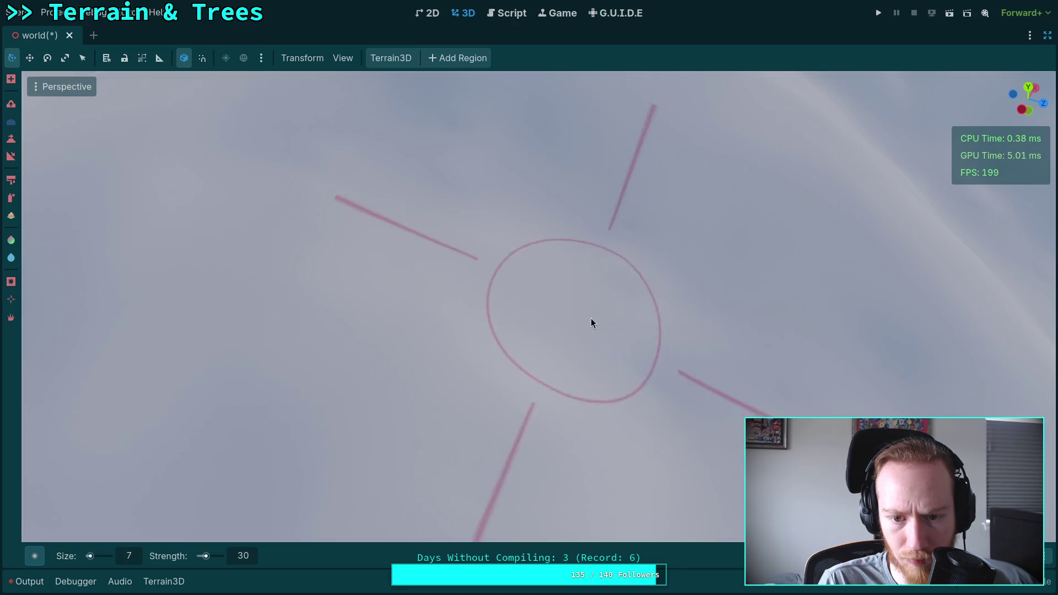
Shape the hillside below the ridge, orbiting to face the ridge from several angles.
drag(649, 324, 448, 277)
drag(465, 208, 456, 203)
drag(349, 203, 412, 237)
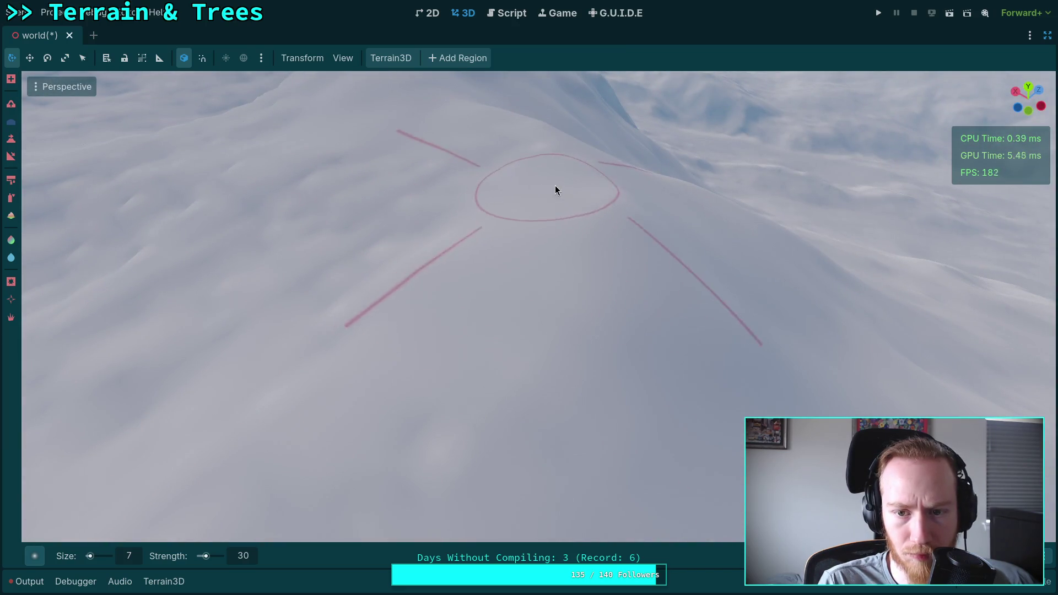
drag(563, 201, 551, 307)
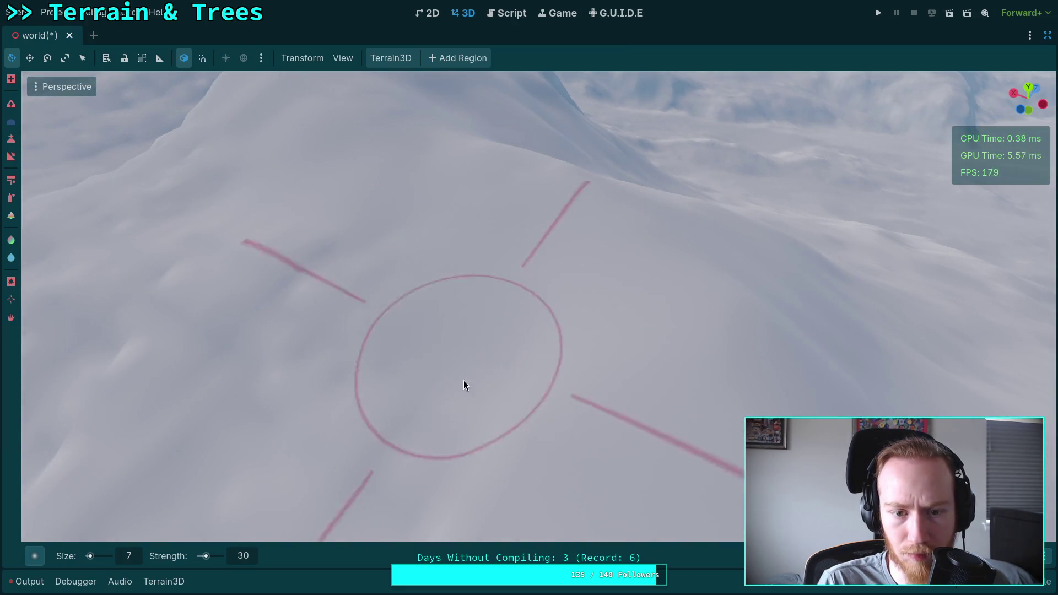
drag(392, 299, 264, 299)
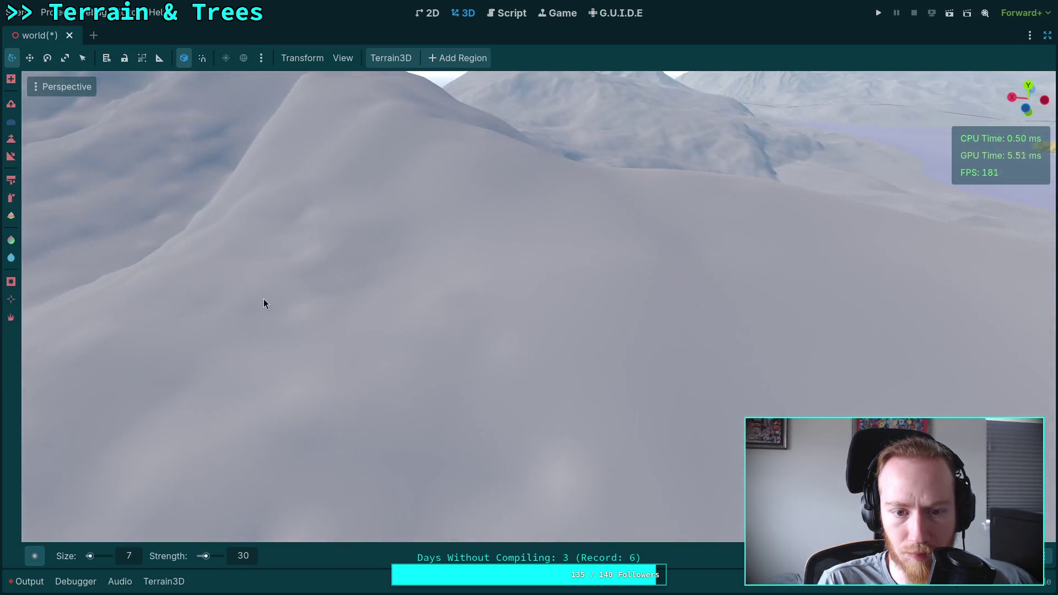
drag(471, 327, 479, 331)
drag(558, 368, 531, 409)
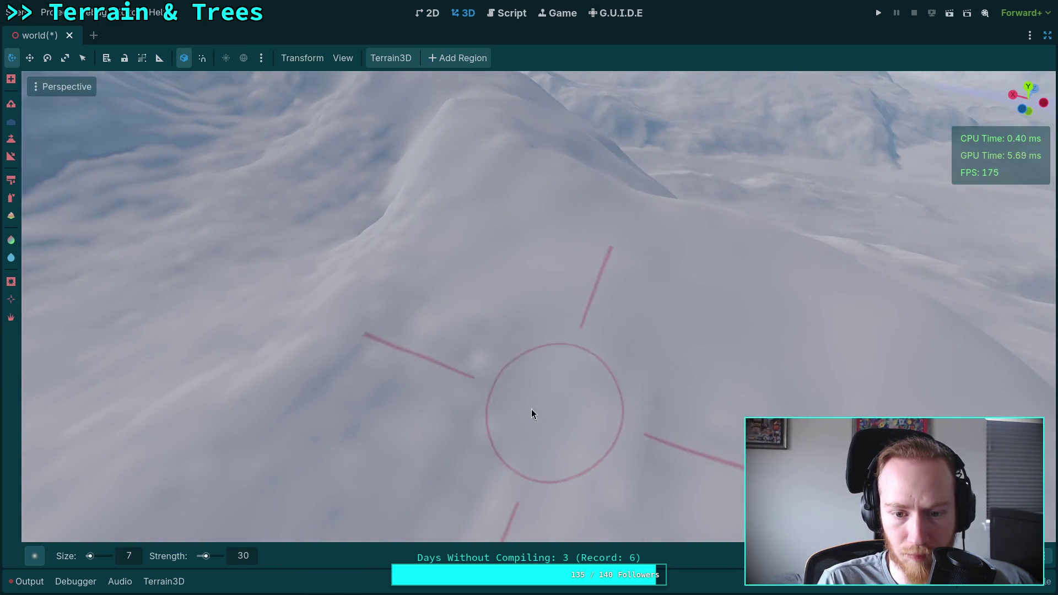
drag(579, 384, 579, 368)
drag(491, 209, 502, 295)
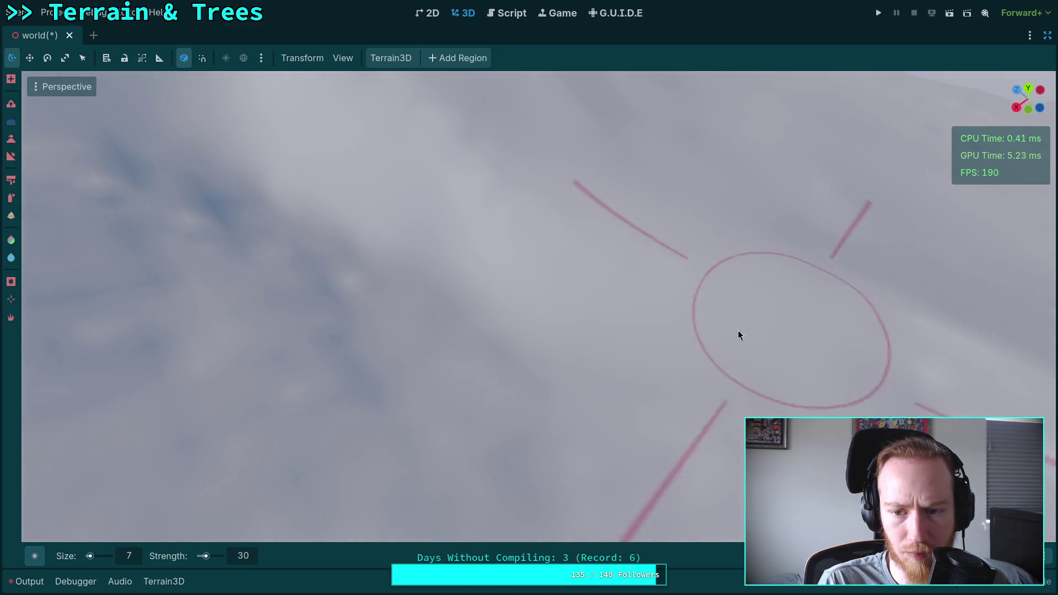
drag(397, 407, 407, 326)
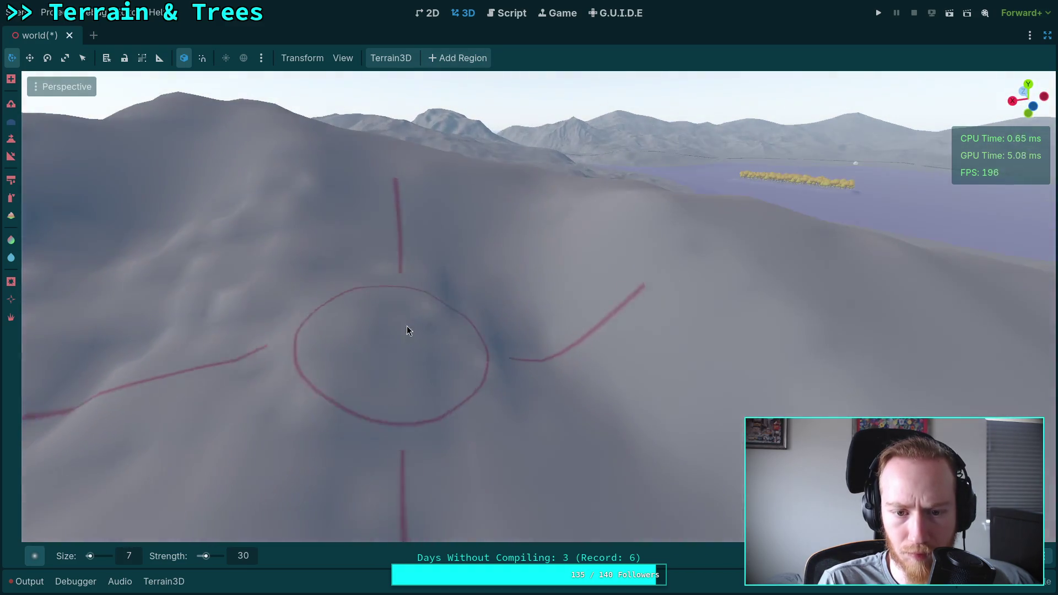
drag(540, 386, 554, 378)
Sculpt the steep mountain slope with the size 7, strength 30 brush.
drag(503, 248, 441, 361)
drag(535, 255, 524, 303)
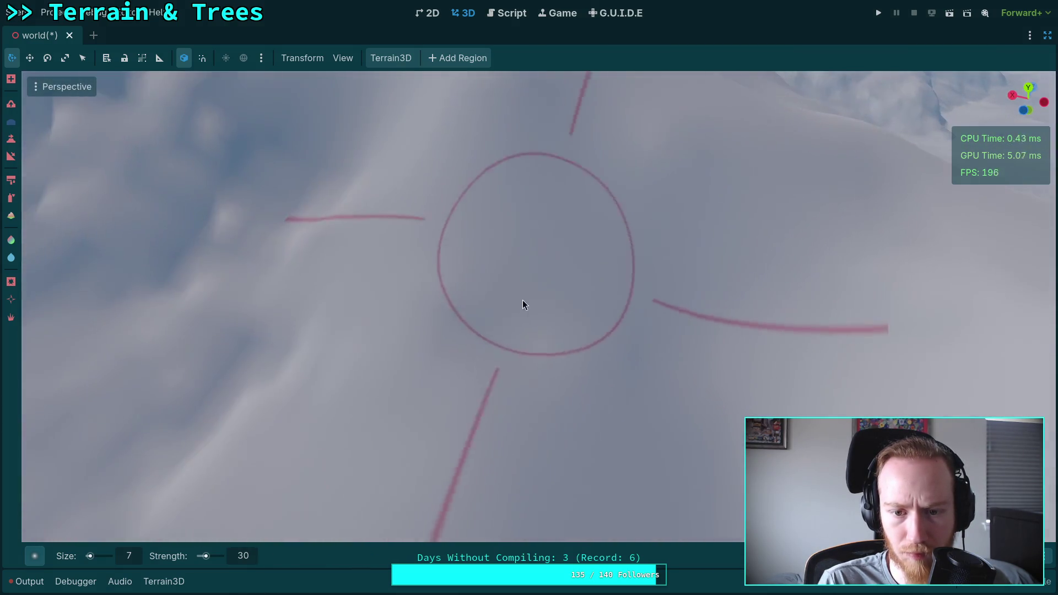
drag(643, 321, 559, 362)
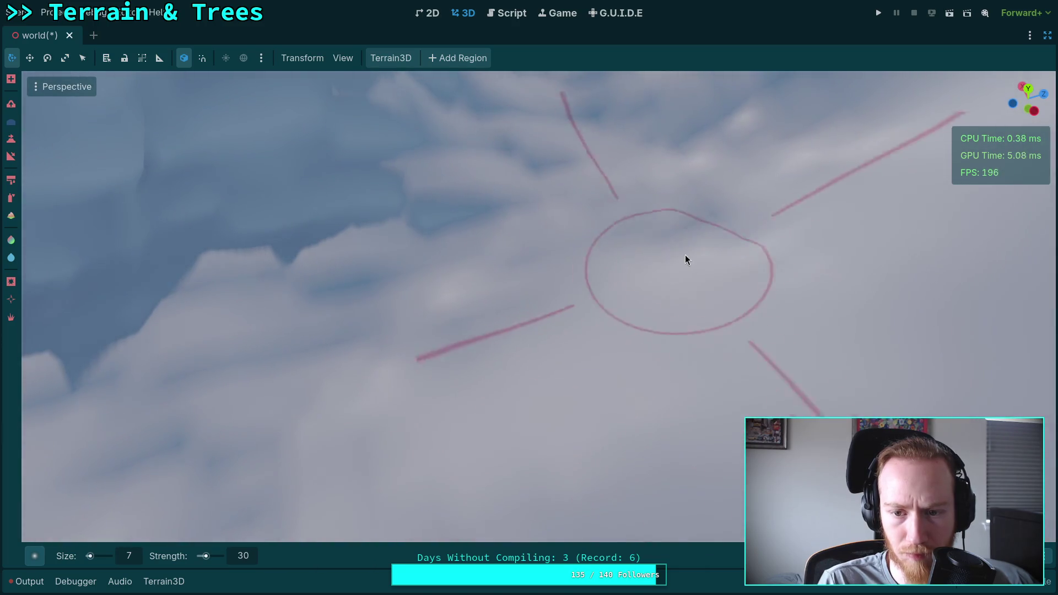
drag(812, 161, 839, 232)
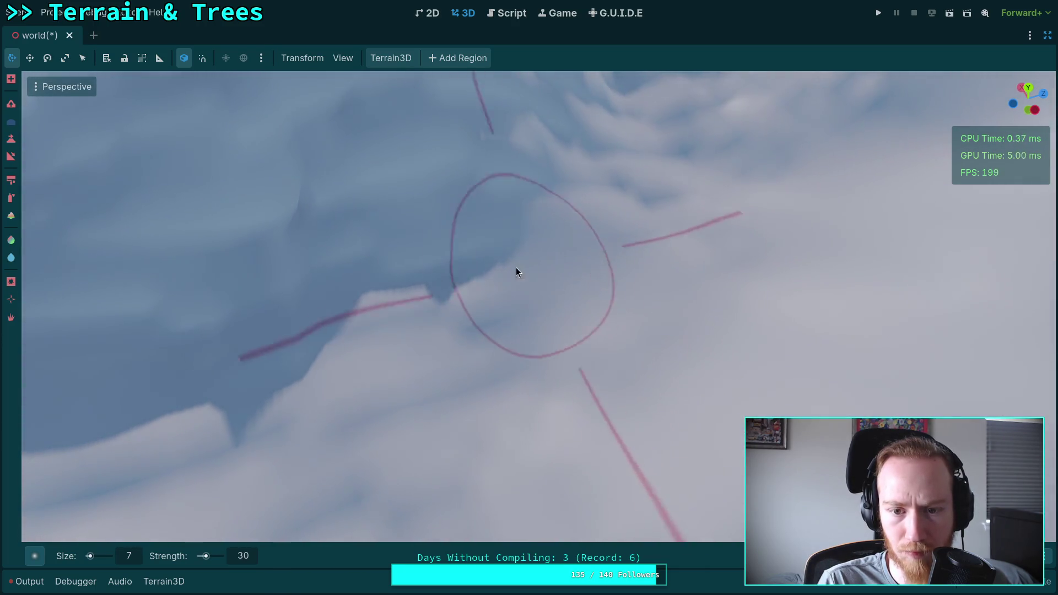
drag(303, 261, 345, 296)
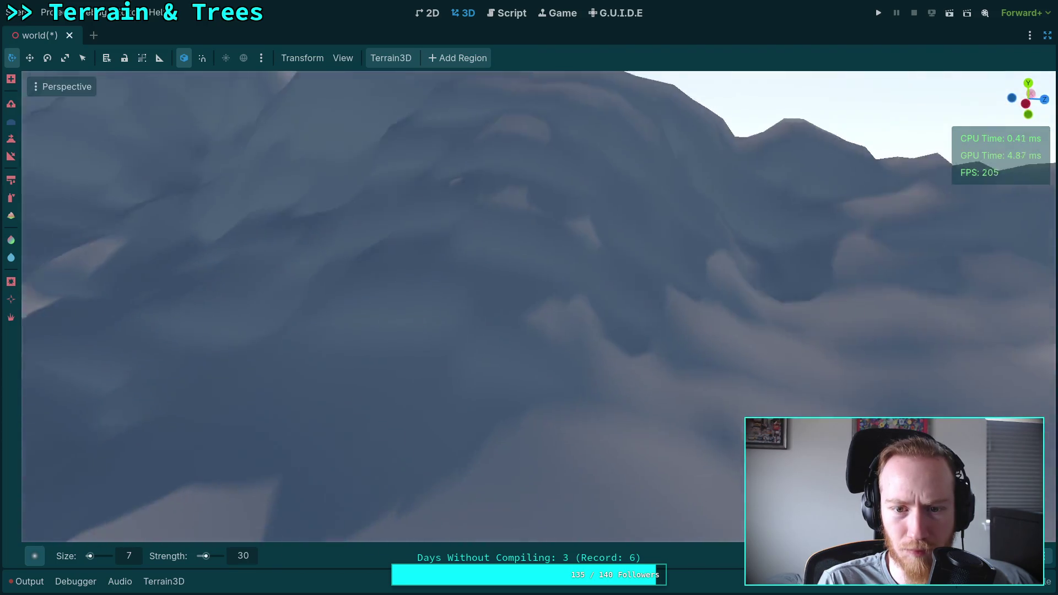
drag(605, 329, 560, 302)
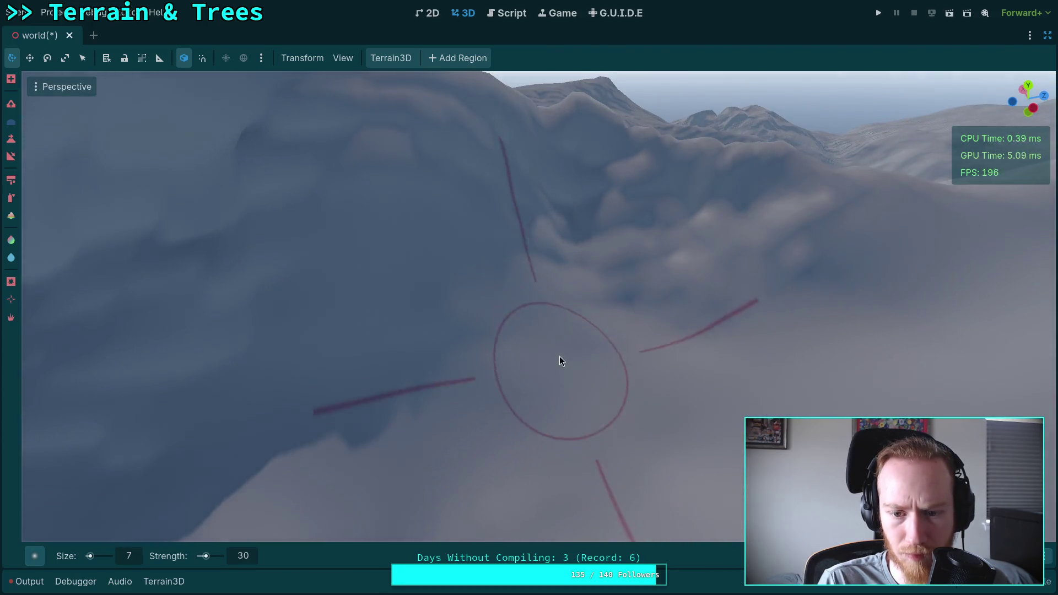
drag(678, 316, 611, 326)
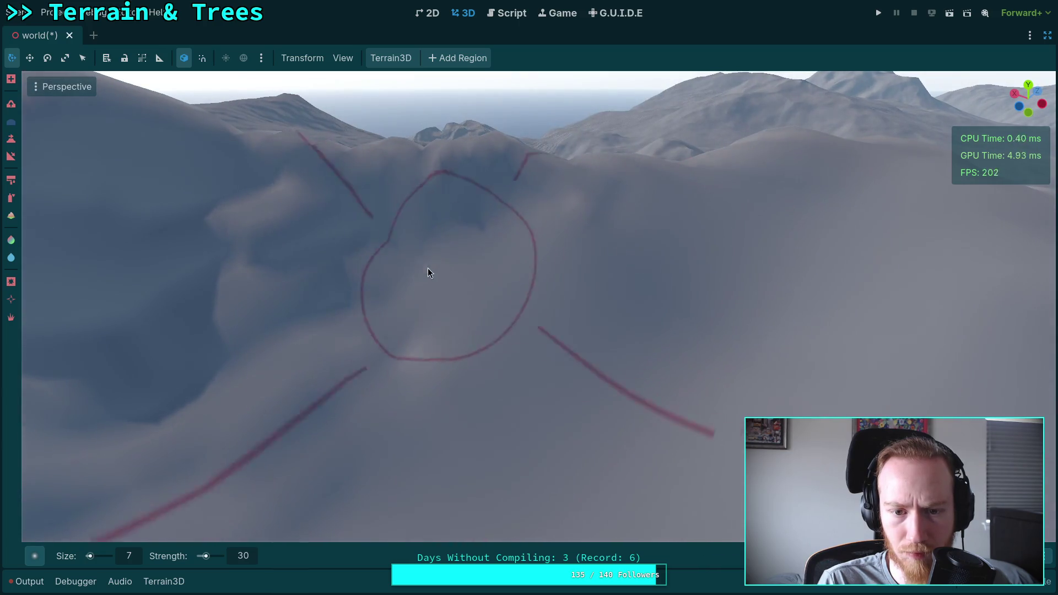
drag(659, 266, 321, 353)
drag(398, 331, 518, 326)
drag(621, 336, 621, 335)
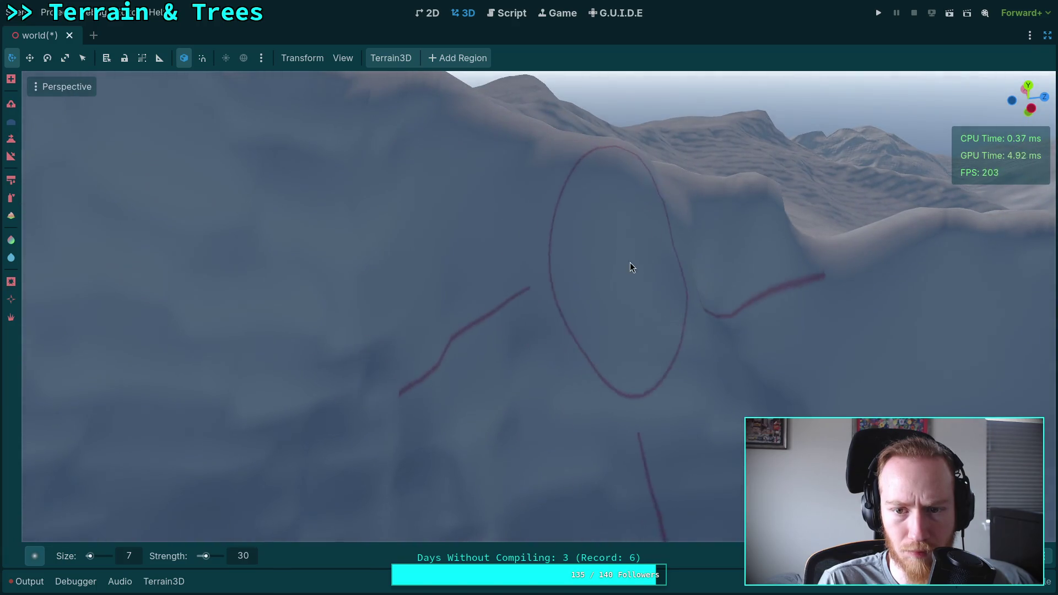
drag(761, 337, 358, 266)
Survey the whole snowy mountain from several orbiting angles.
drag(482, 227, 482, 213)
drag(720, 364, 525, 373)
drag(368, 173, 435, 312)
drag(320, 407, 465, 325)
drag(455, 180, 448, 237)
drag(479, 337, 485, 342)
scroll(up, 3)
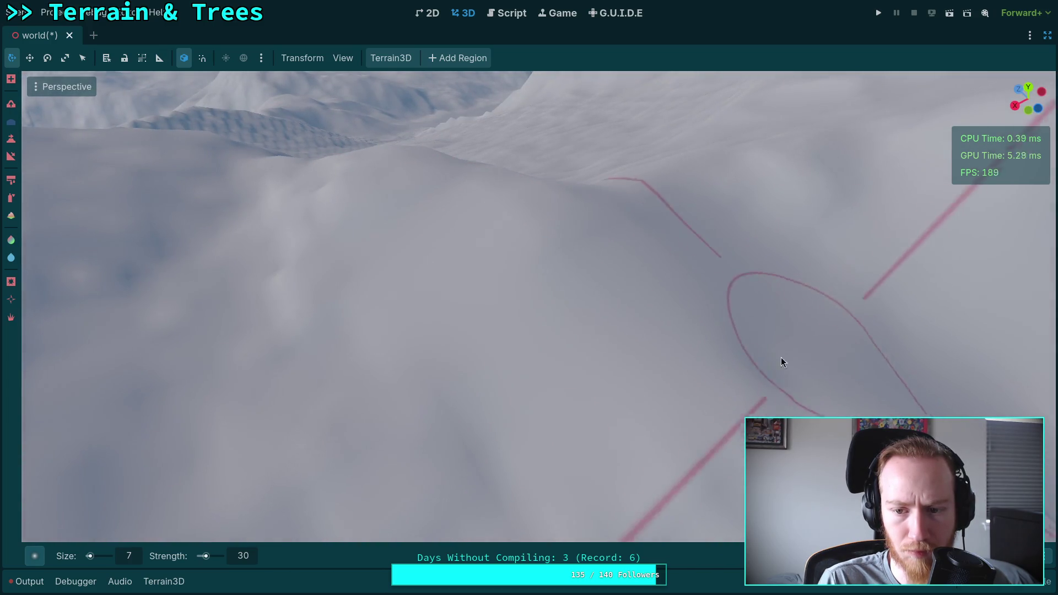
drag(711, 419, 539, 374)
drag(423, 283, 616, 414)
drag(442, 335, 543, 276)
drag(672, 244, 543, 249)
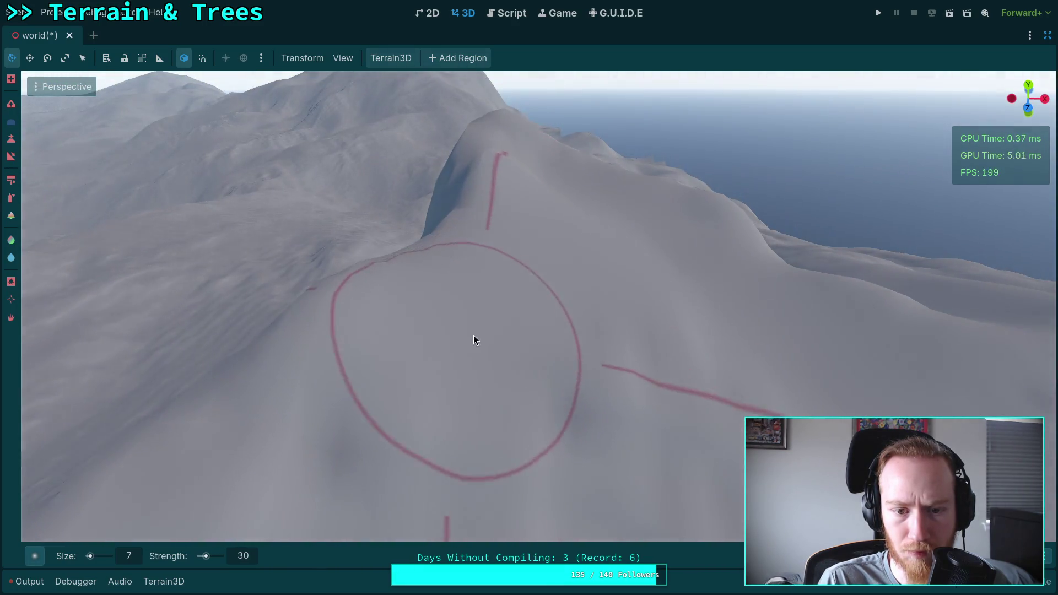
Raise the large peak into a smooth, rounded snowy mound.
drag(404, 421, 435, 225)
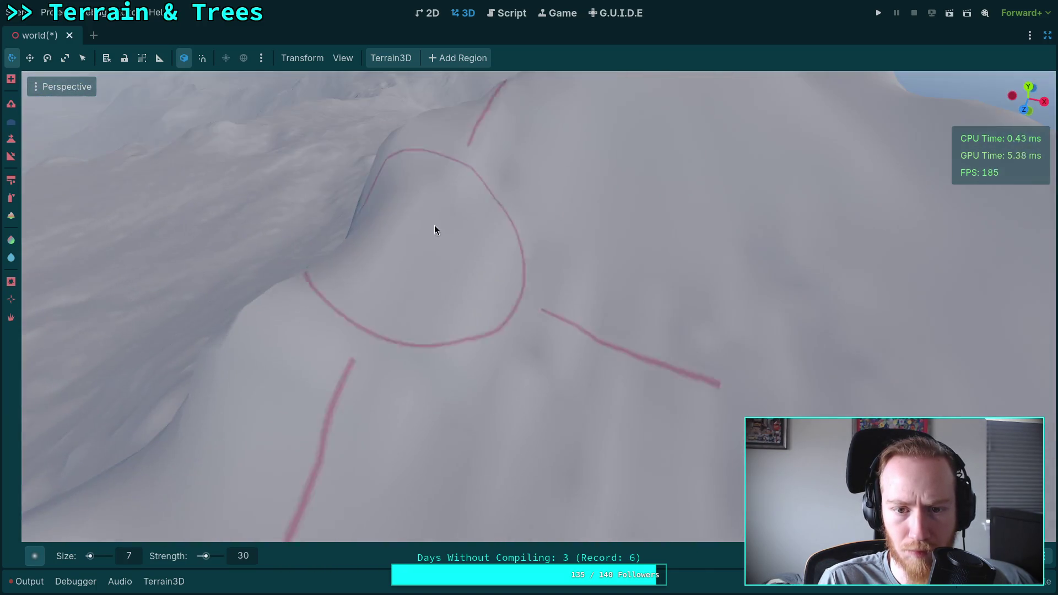
drag(451, 305, 685, 351)
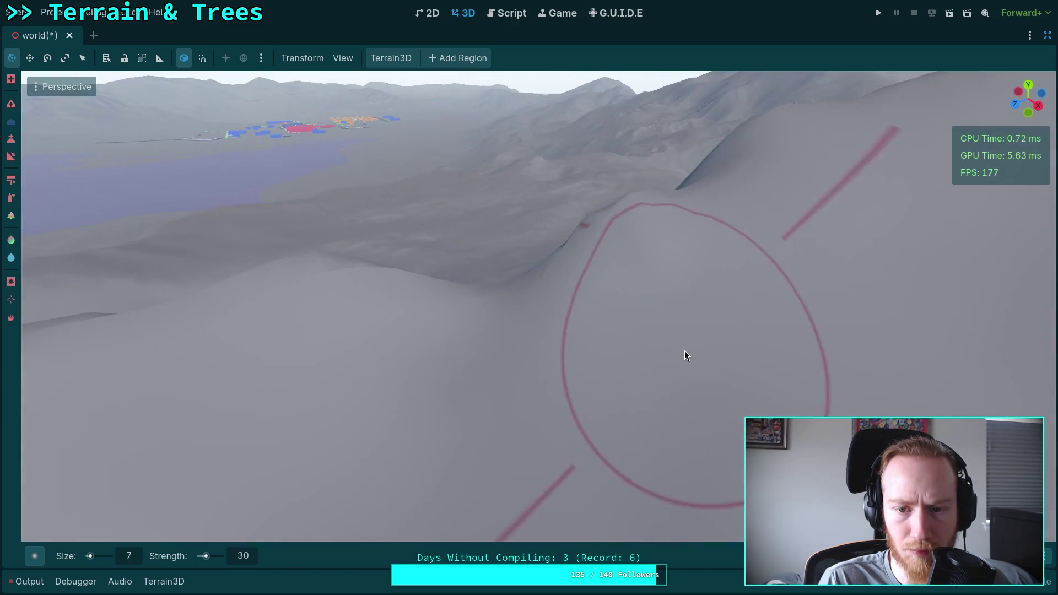
drag(654, 270, 481, 349)
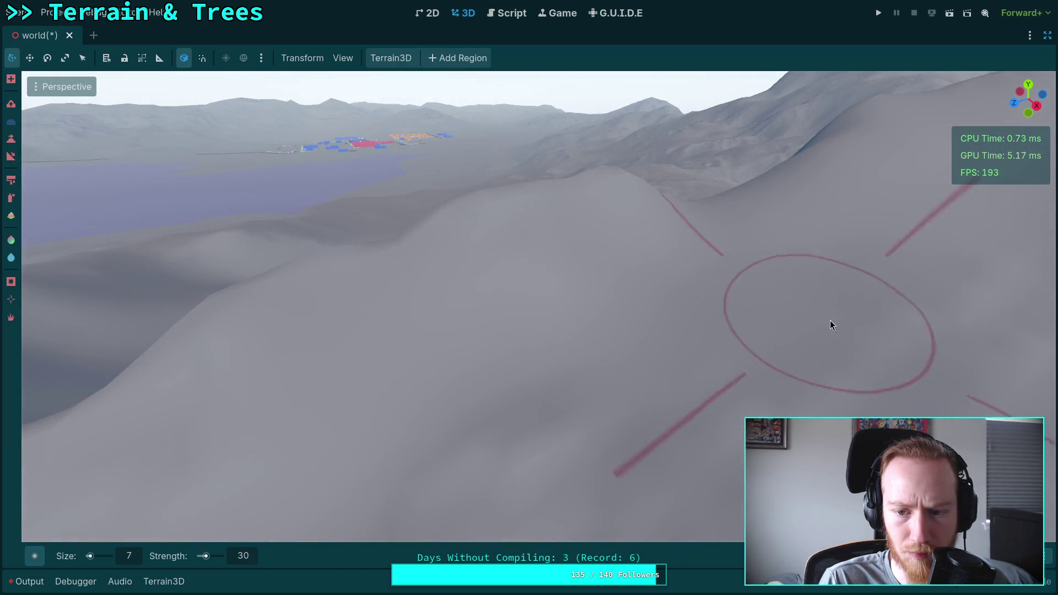
drag(725, 335, 695, 352)
drag(564, 298, 590, 449)
drag(538, 381, 596, 446)
scroll(up, 3)
drag(567, 359, 579, 337)
scroll(up, 3)
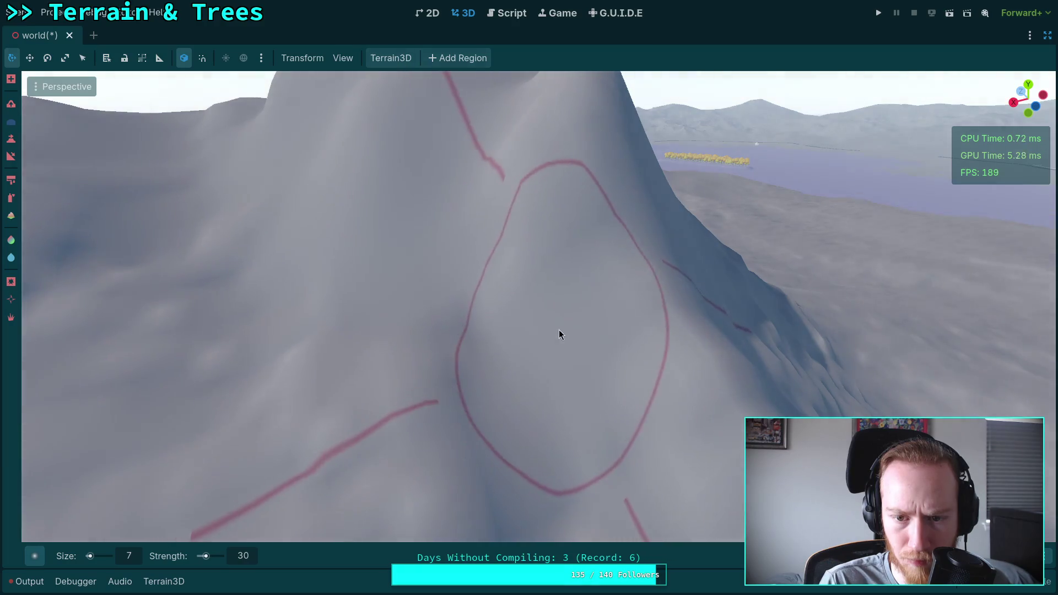
drag(356, 312, 457, 214)
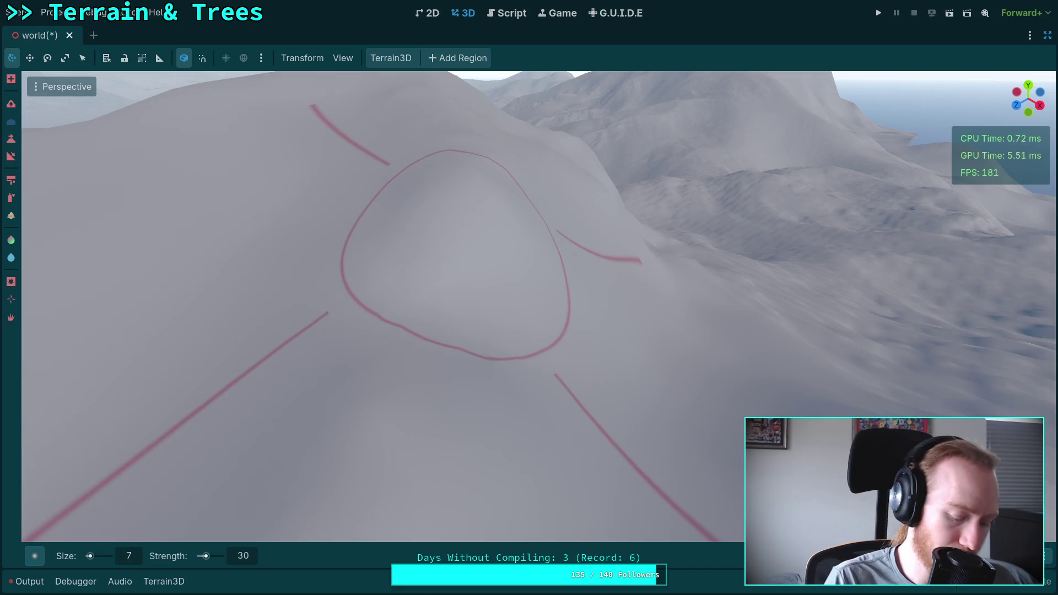
Save the world scene with Ctrl+S, then keep shaping the slope below the ridge.
key(ctrl+s)
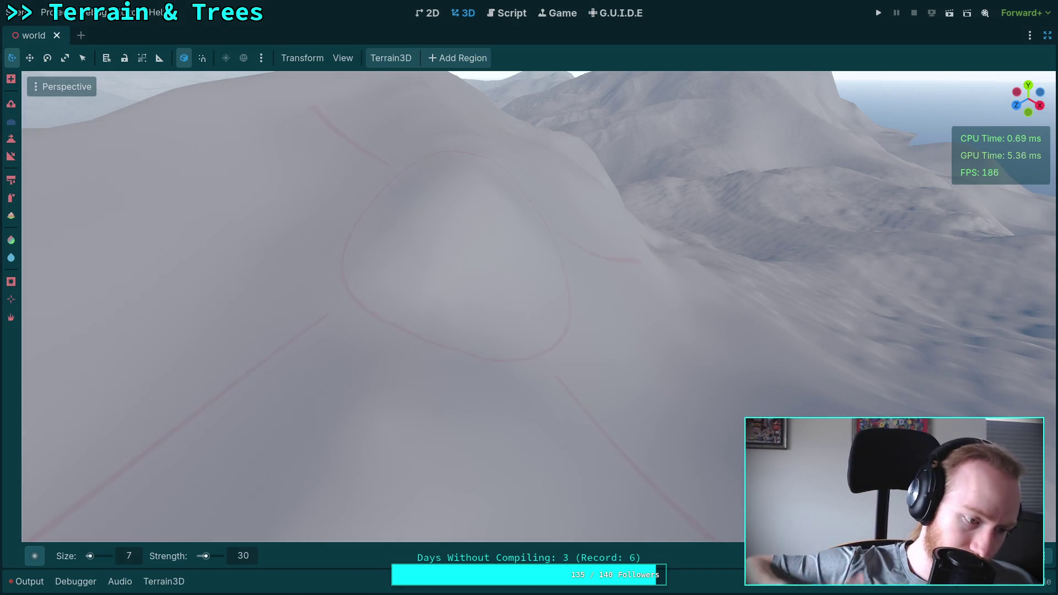
drag(386, 172, 507, 314)
drag(637, 389, 605, 178)
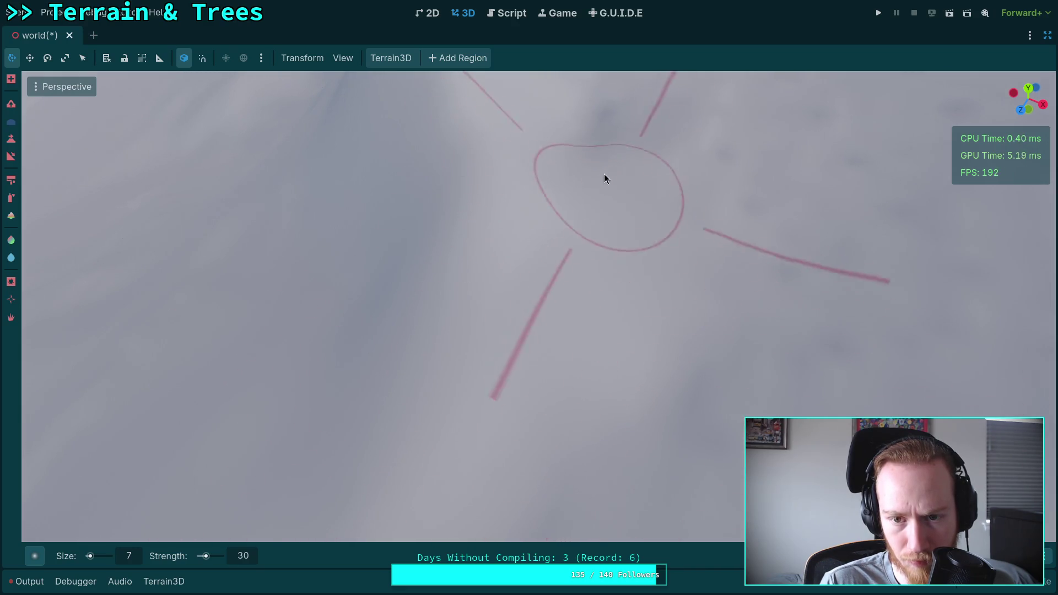
Raise a new slope on the terrain with the raise brush.
drag(712, 188, 533, 297)
drag(432, 441, 577, 392)
drag(668, 433, 516, 299)
drag(473, 346, 477, 316)
drag(485, 254, 481, 250)
drag(404, 270, 569, 313)
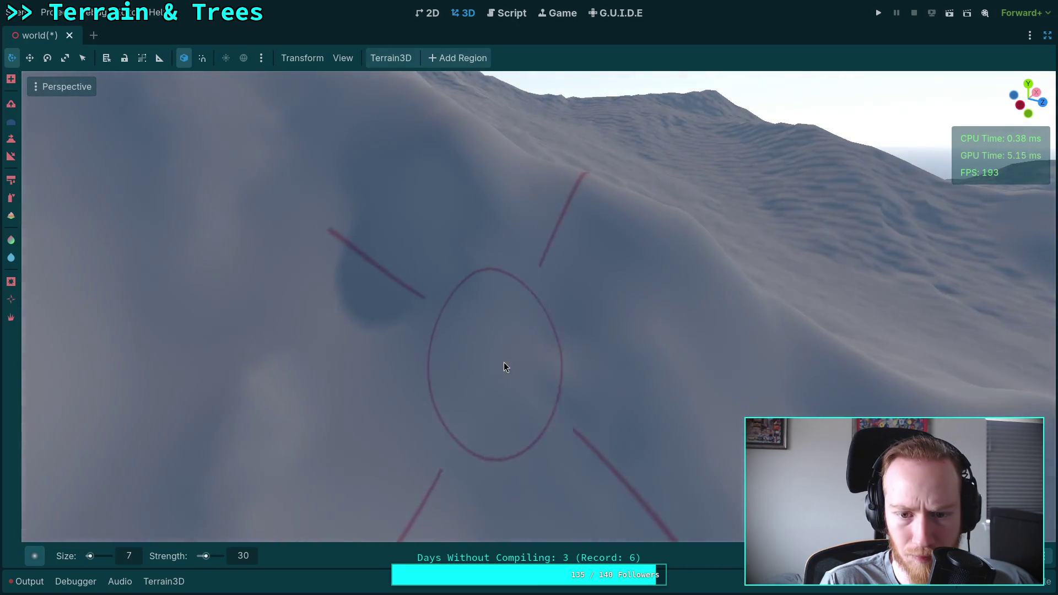
drag(591, 447, 574, 372)
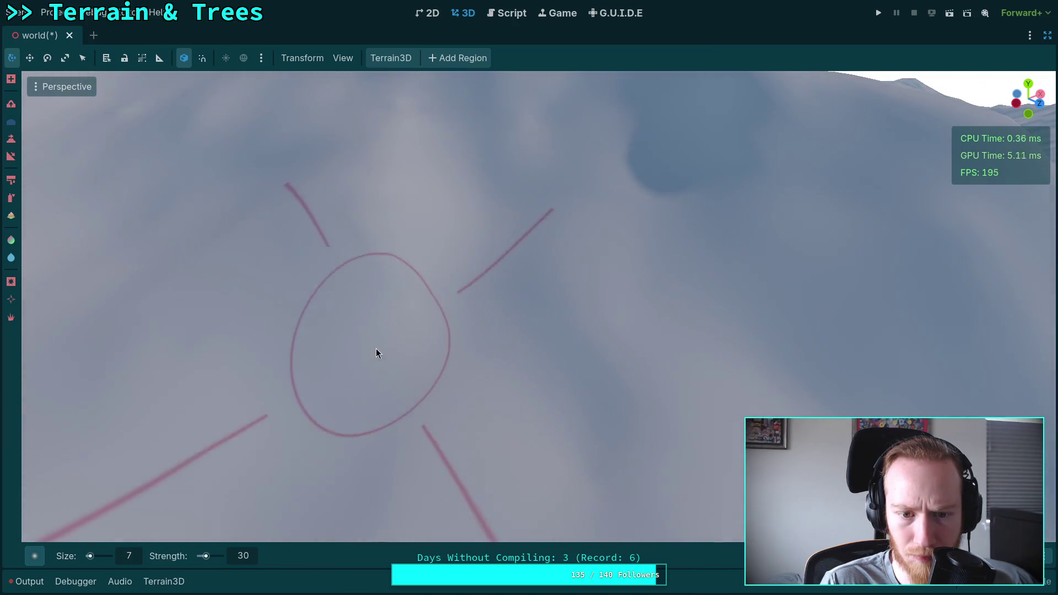
Inspect the raised hillside from tilted angles toward the distant peaks.
drag(404, 251, 465, 332)
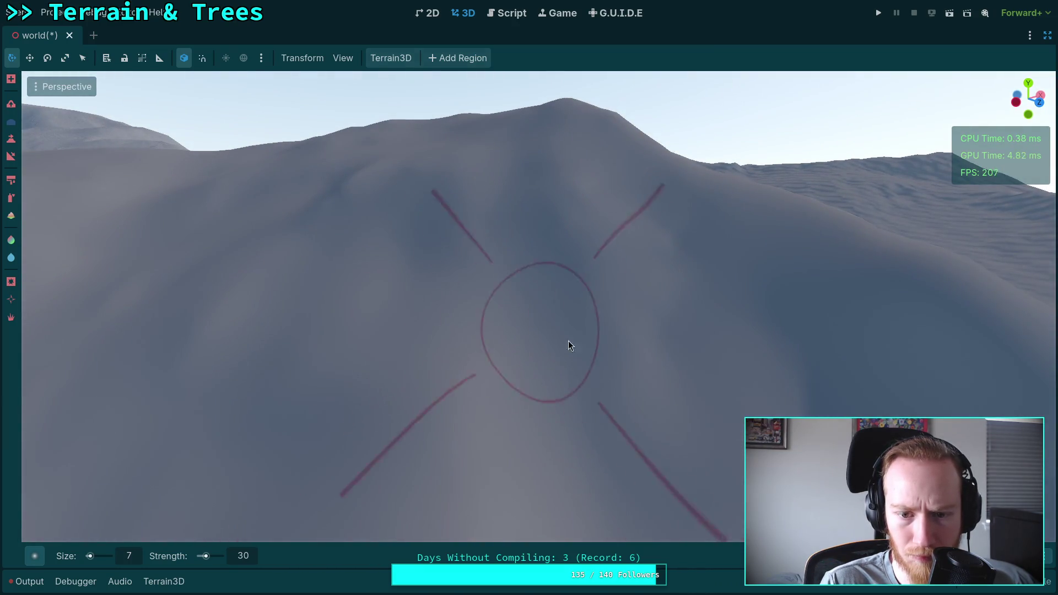
drag(554, 247, 539, 255)
drag(426, 278, 424, 309)
drag(409, 234, 410, 287)
drag(419, 452, 399, 307)
drag(314, 429, 469, 425)
drag(348, 303, 309, 319)
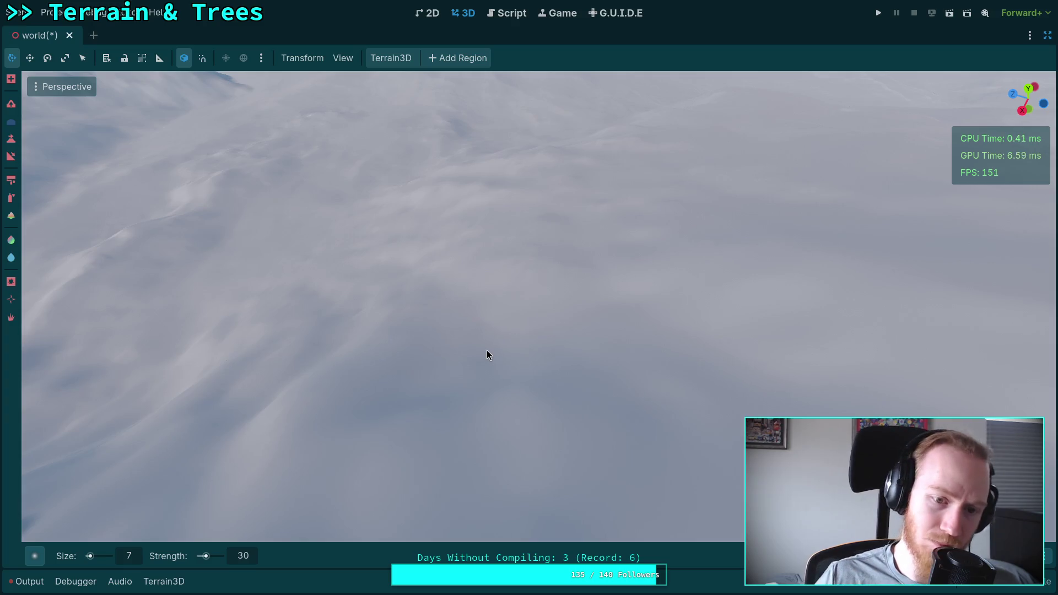
Smooth and flatten the snowy ground around the new slope.
drag(487, 349, 529, 283)
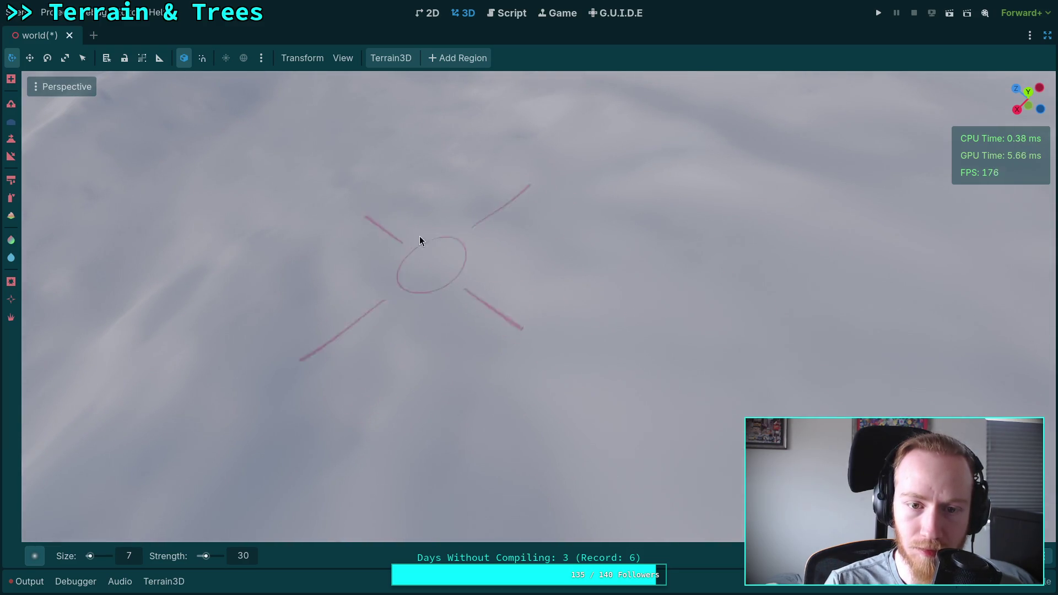
drag(493, 473, 511, 350)
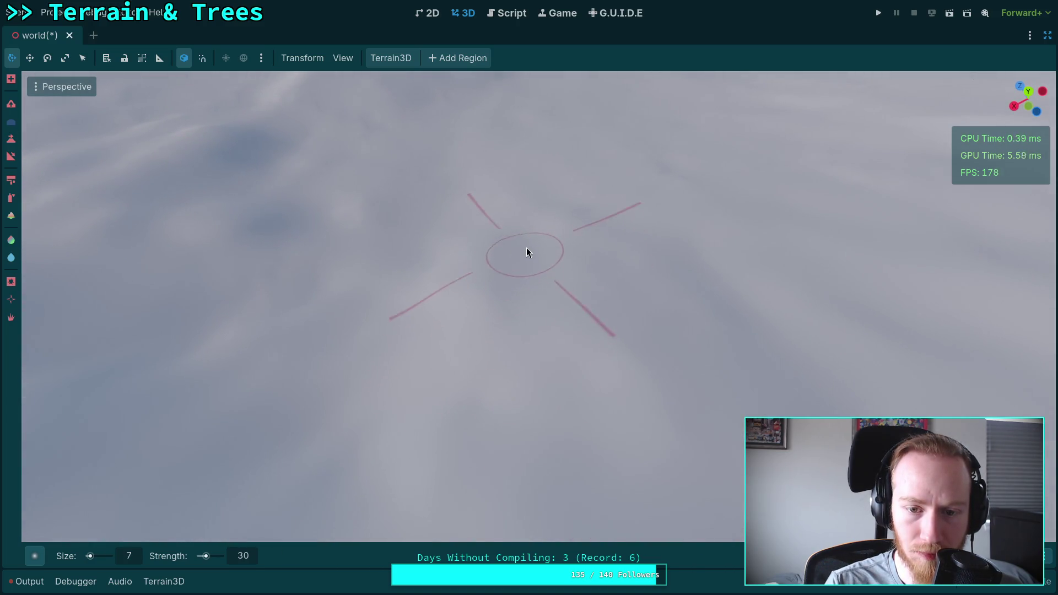
drag(561, 385, 561, 382)
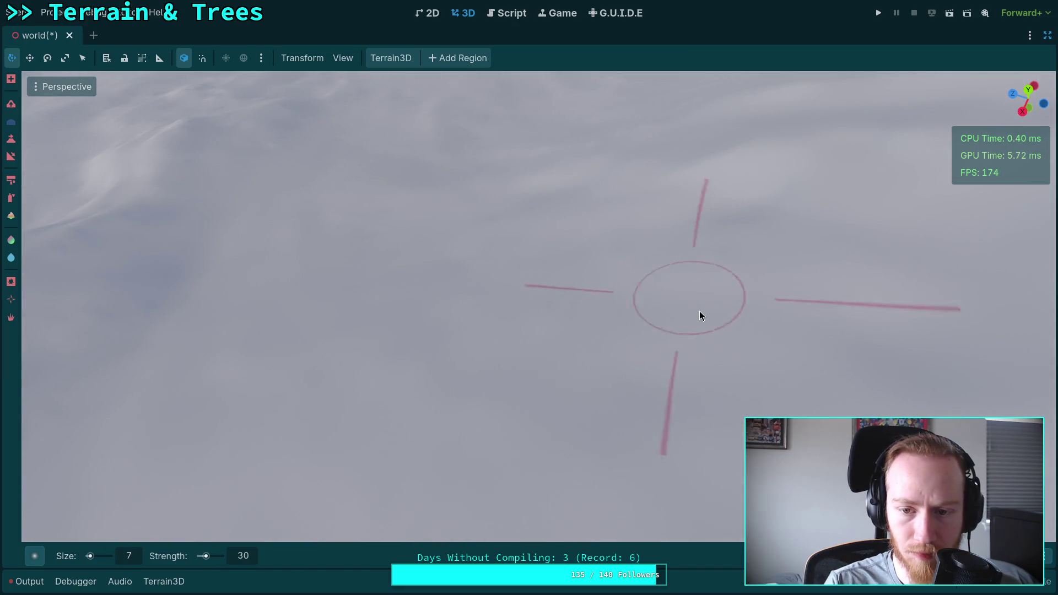
drag(522, 317, 524, 346)
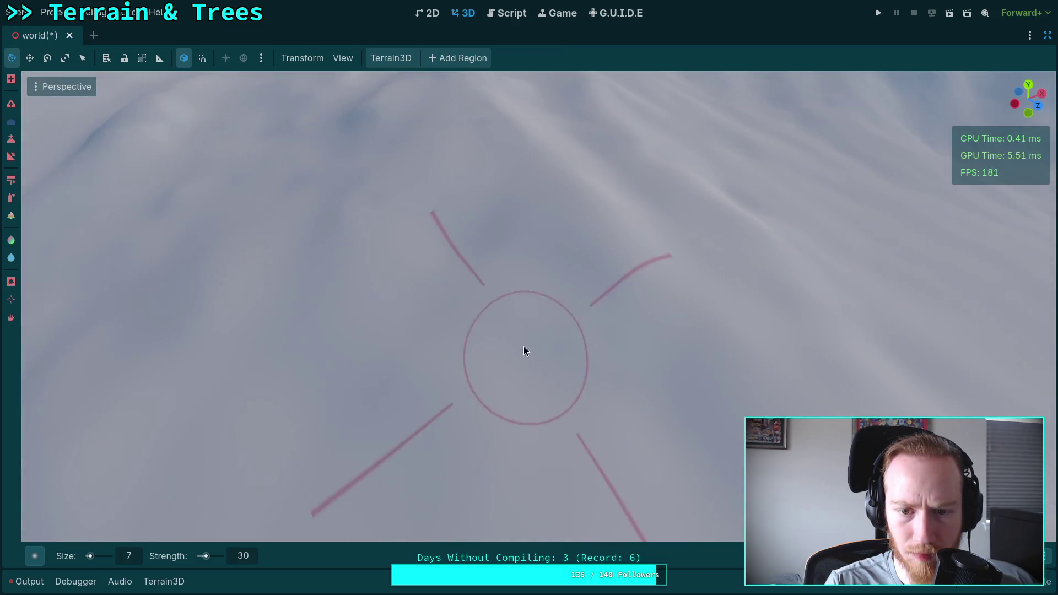
drag(405, 288, 428, 347)
drag(472, 307, 472, 307)
drag(608, 354, 458, 295)
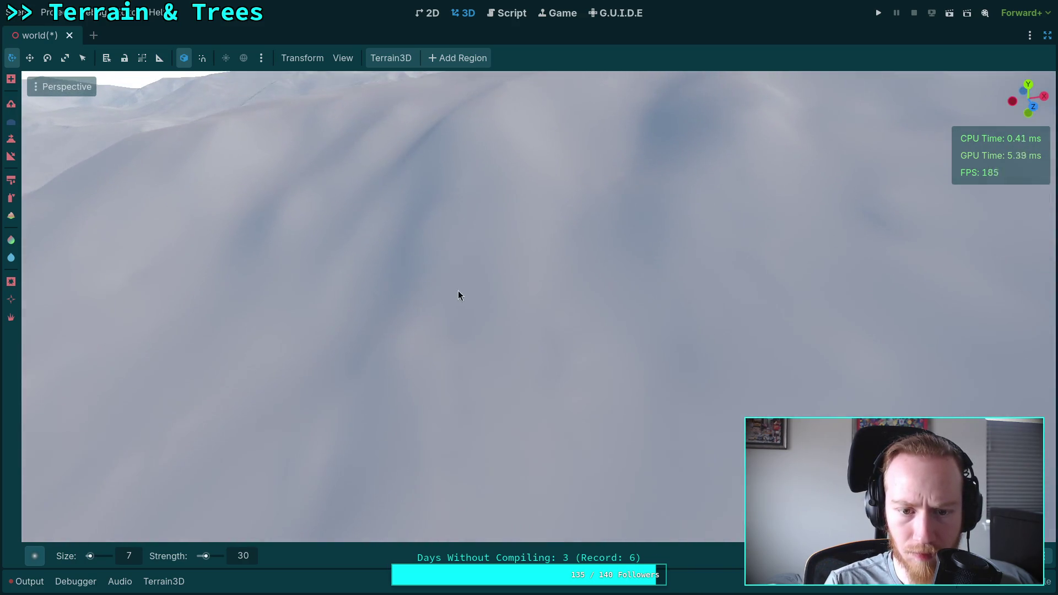
drag(586, 349, 711, 294)
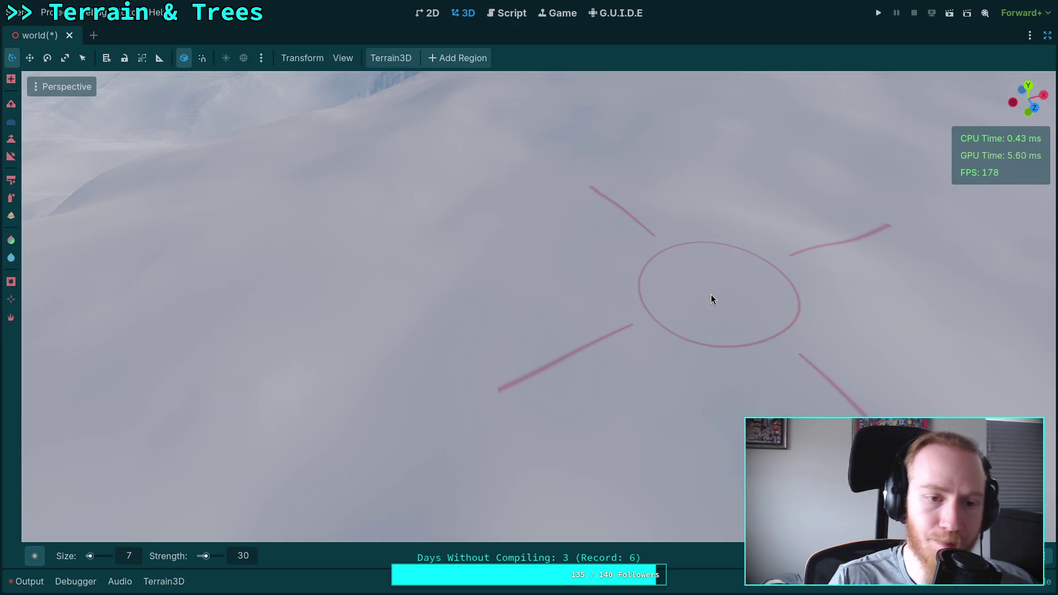
key(ctrl+s)
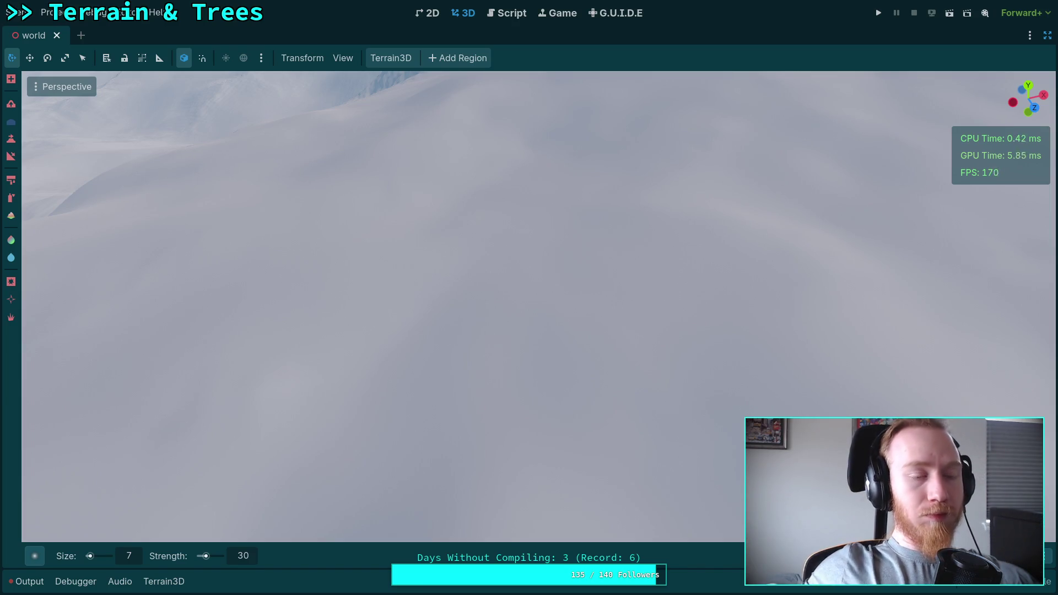
drag(534, 259, 477, 247)
drag(302, 159, 377, 191)
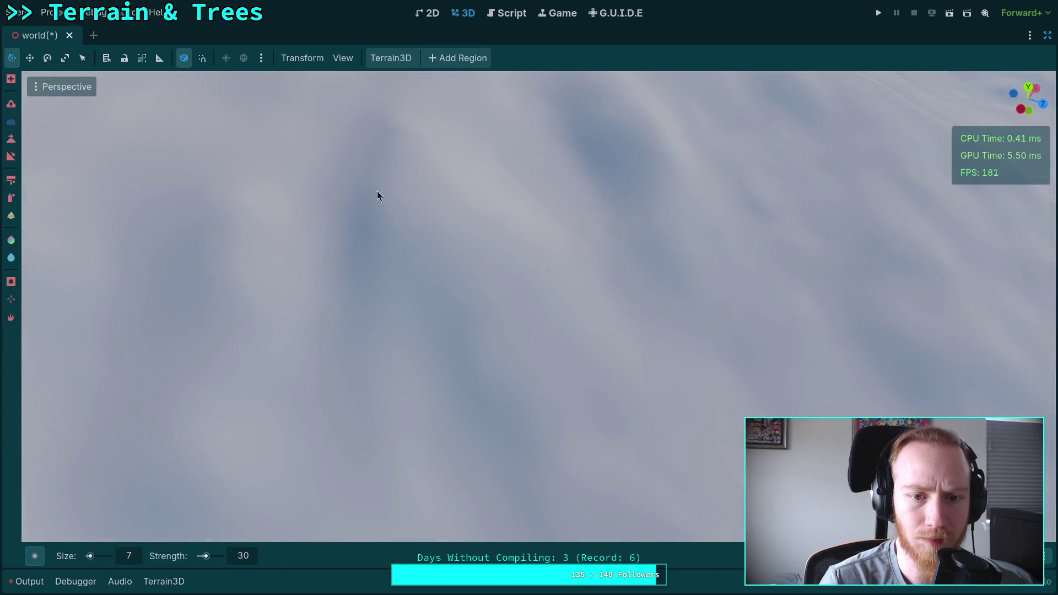
drag(395, 363, 419, 321)
drag(546, 332, 513, 298)
drag(603, 217, 539, 307)
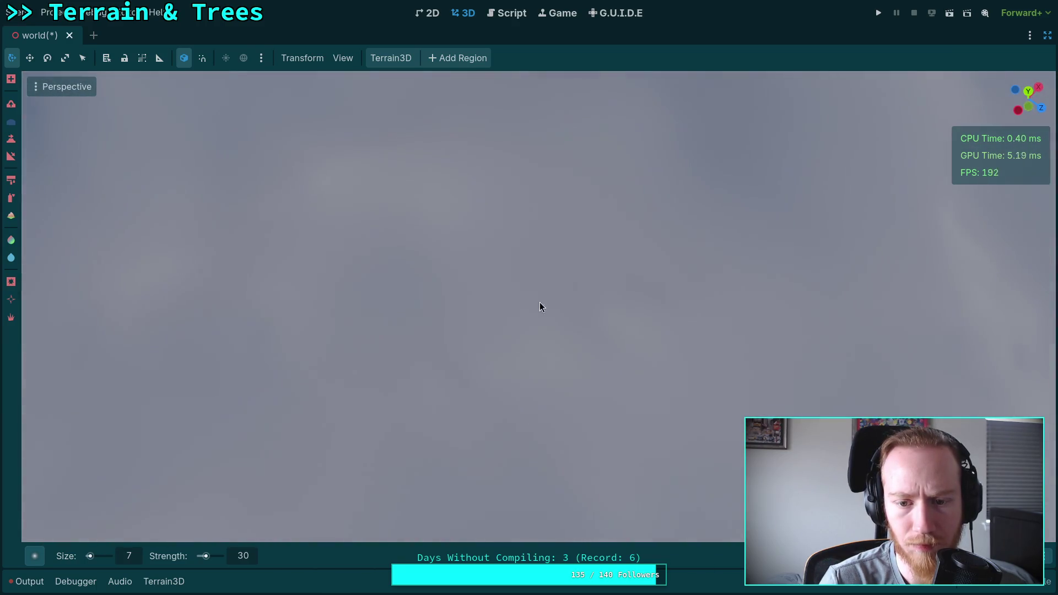
drag(588, 333, 551, 380)
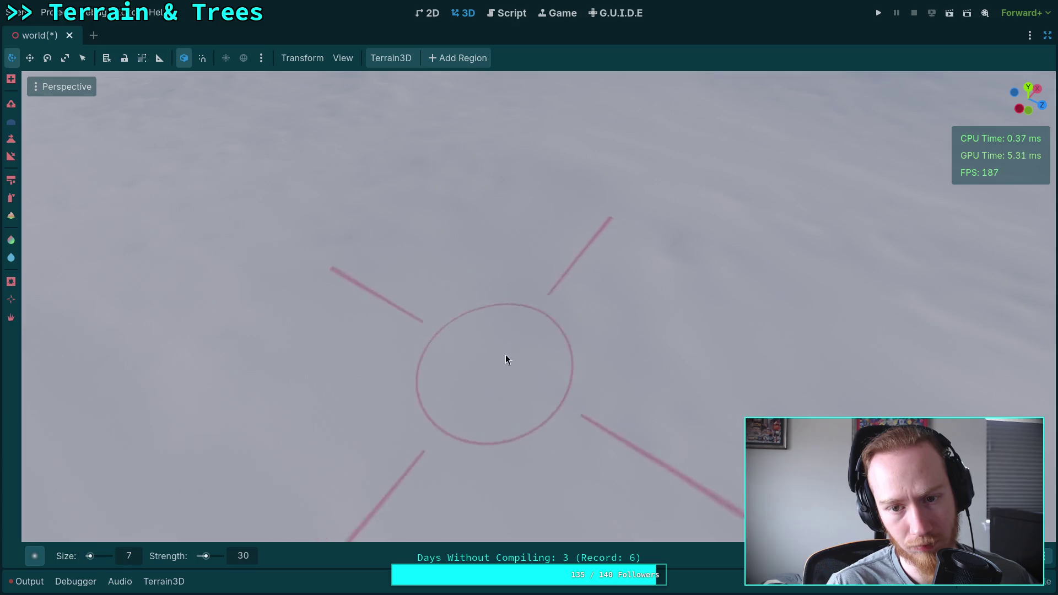
drag(497, 291, 511, 349)
drag(594, 233, 582, 241)
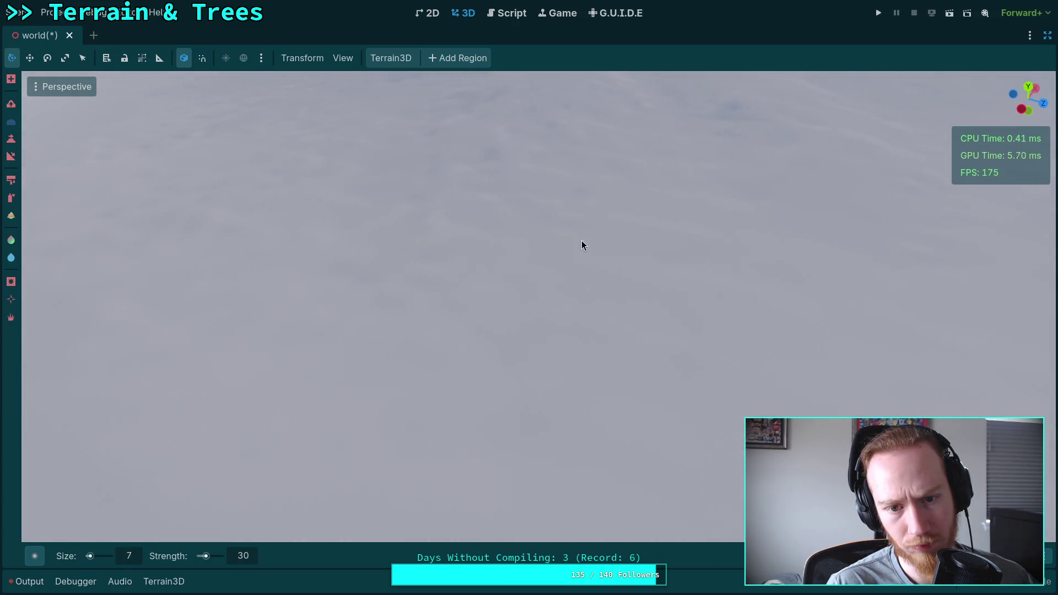
drag(441, 208, 489, 472)
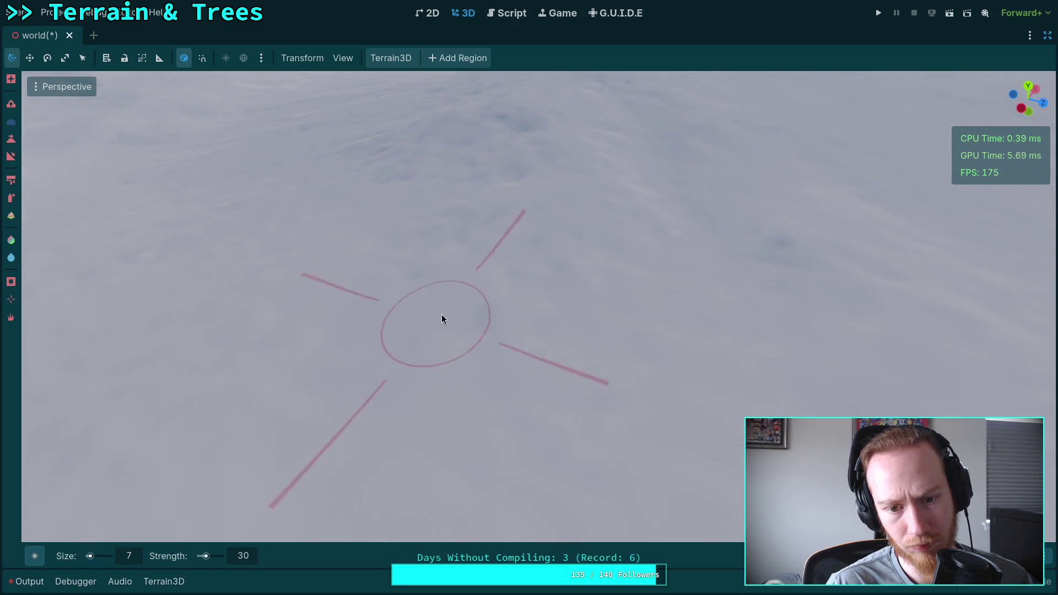
drag(590, 263, 636, 268)
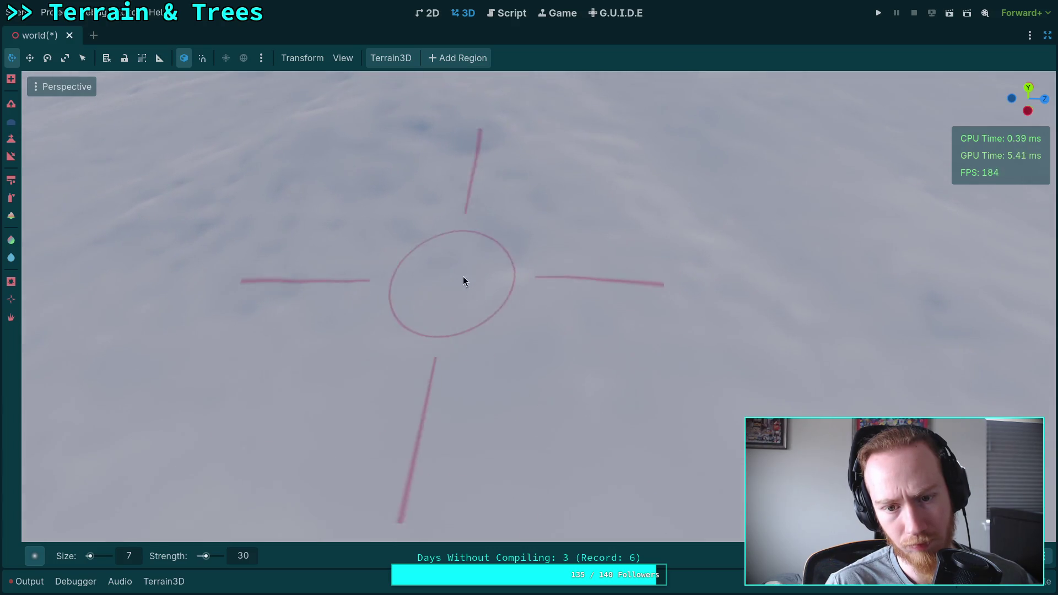
drag(425, 200, 590, 324)
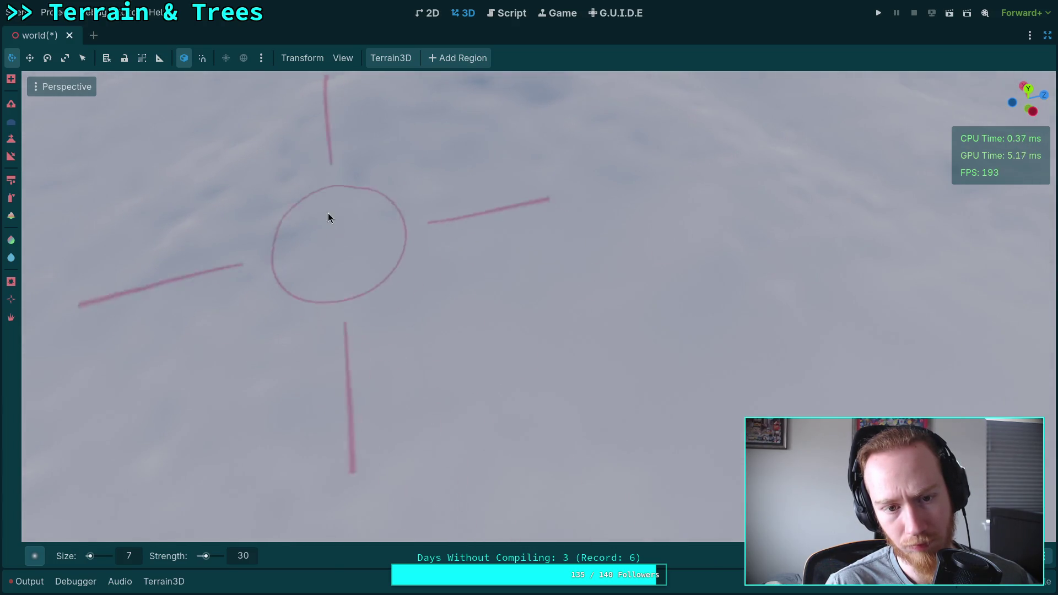
drag(248, 286, 305, 296)
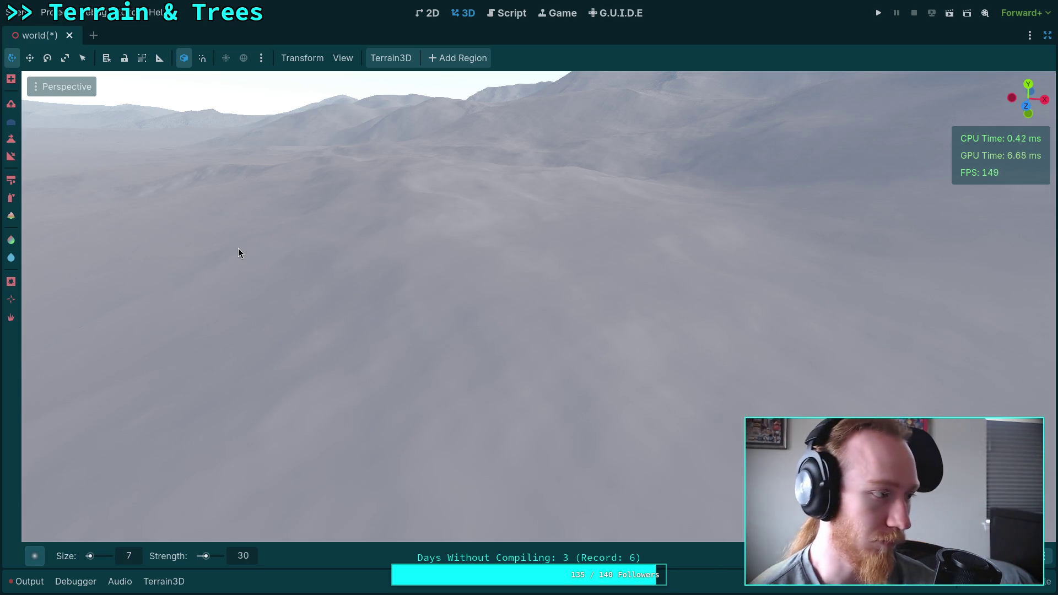
drag(287, 282, 287, 237)
drag(529, 297, 302, 387)
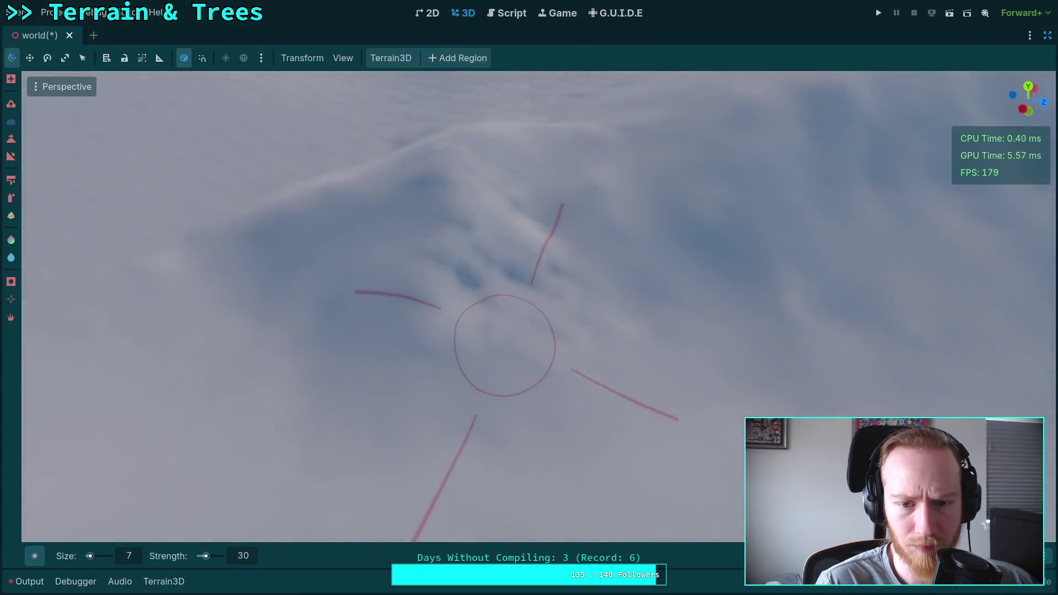
drag(439, 348, 469, 279)
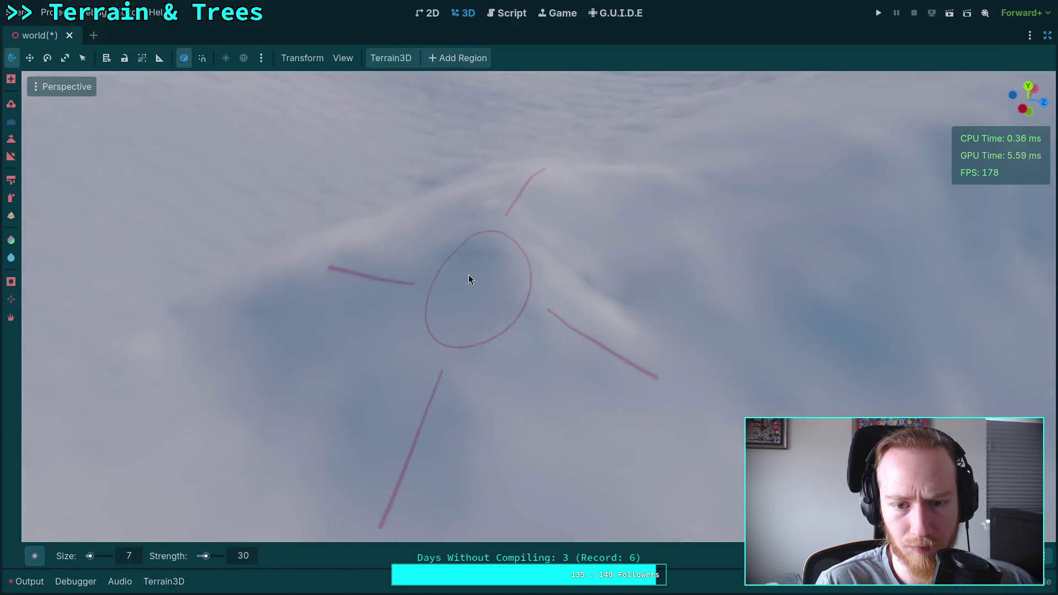
drag(618, 293, 518, 251)
drag(646, 338, 568, 540)
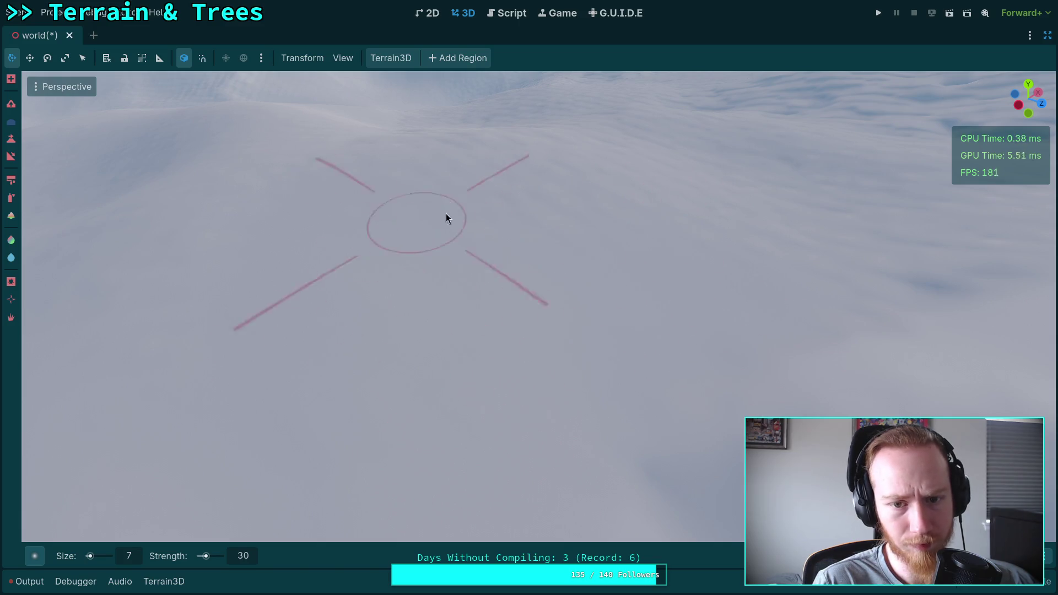
drag(662, 238, 603, 425)
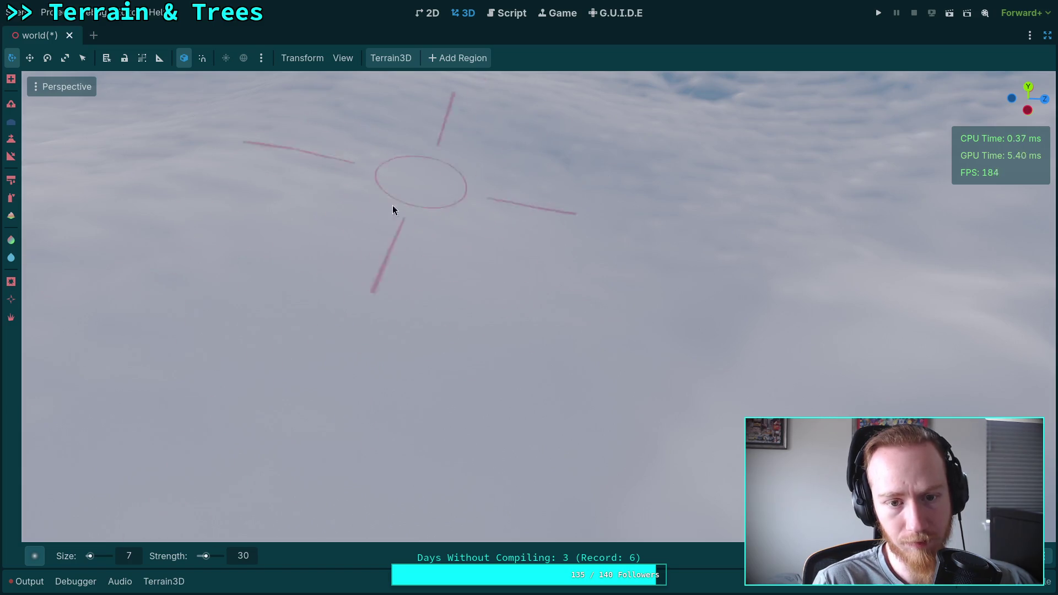
drag(395, 208, 386, 237)
drag(408, 431, 408, 431)
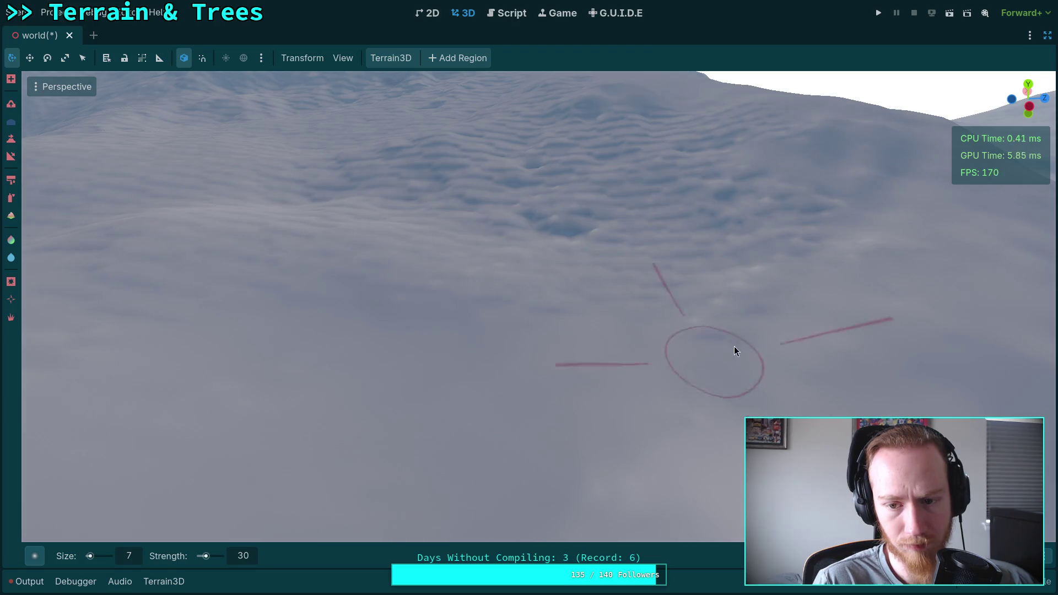
drag(667, 378, 553, 420)
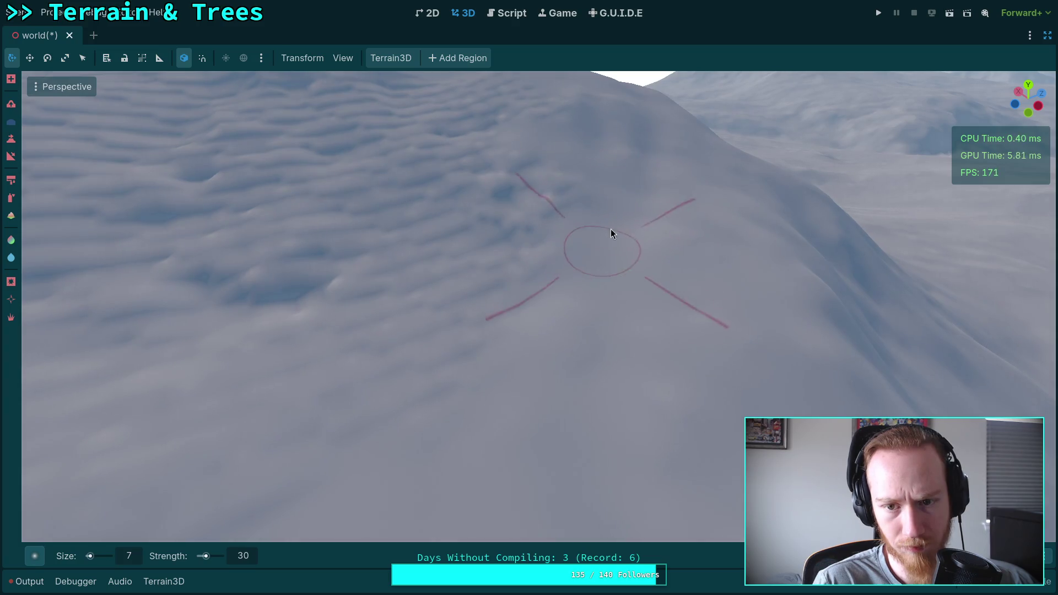
drag(600, 234, 654, 279)
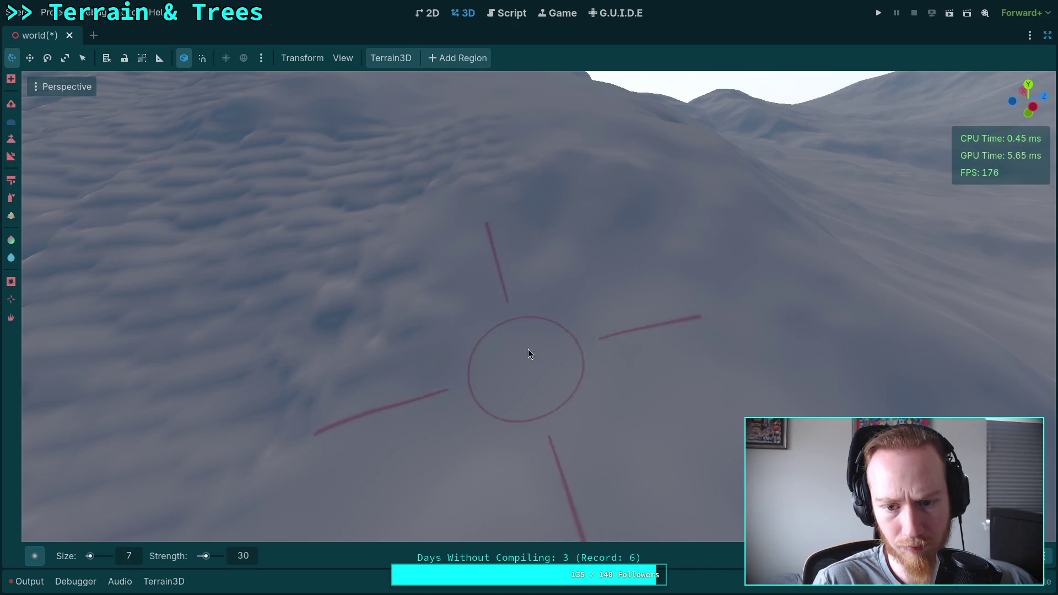
drag(531, 249, 599, 383)
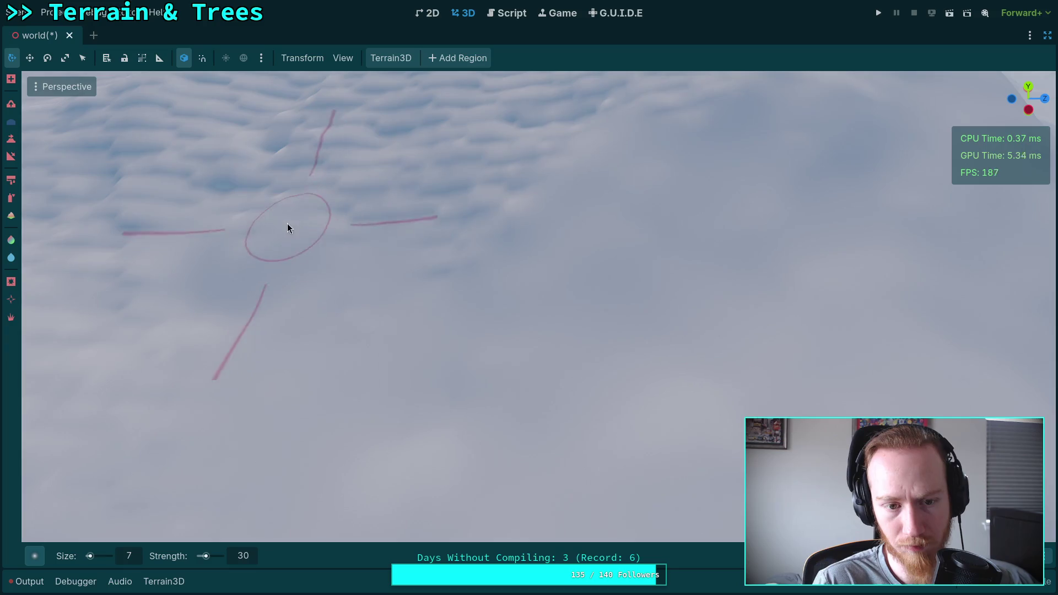
drag(286, 224, 329, 233)
drag(465, 451, 408, 312)
drag(478, 259, 520, 285)
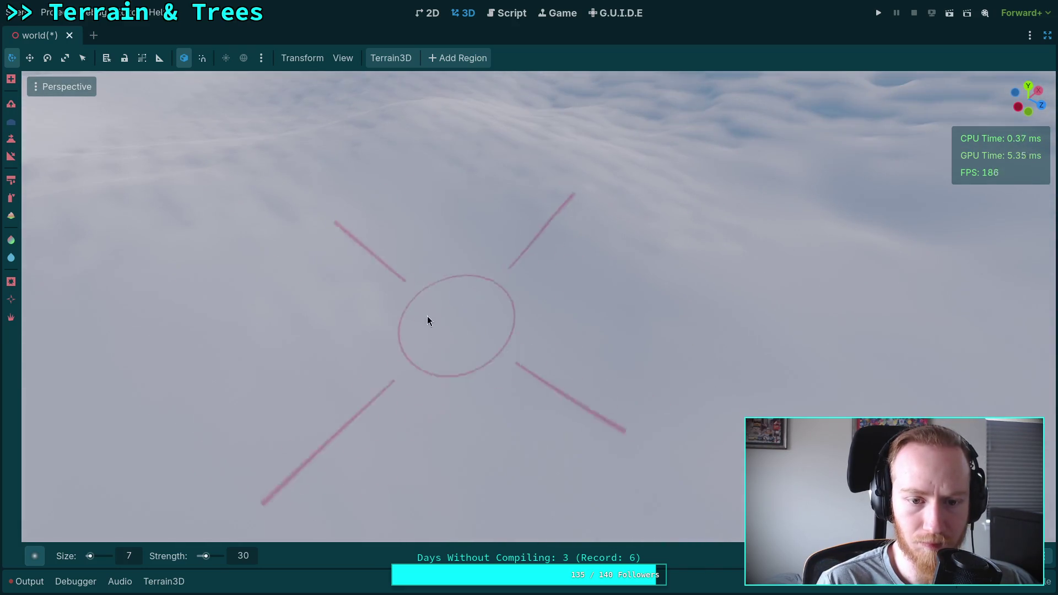
drag(399, 274, 509, 323)
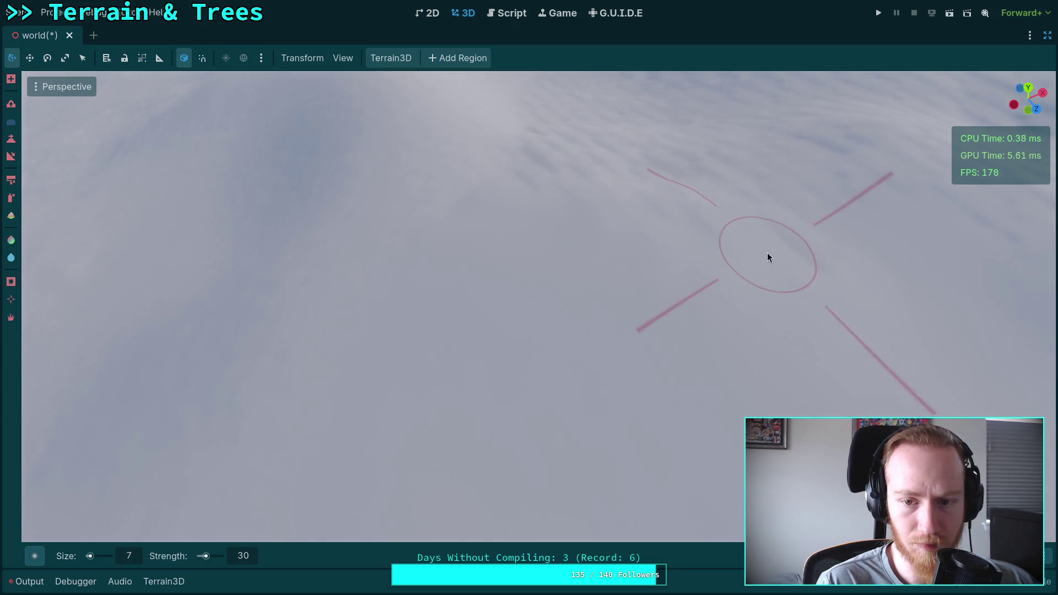
drag(768, 257, 756, 264)
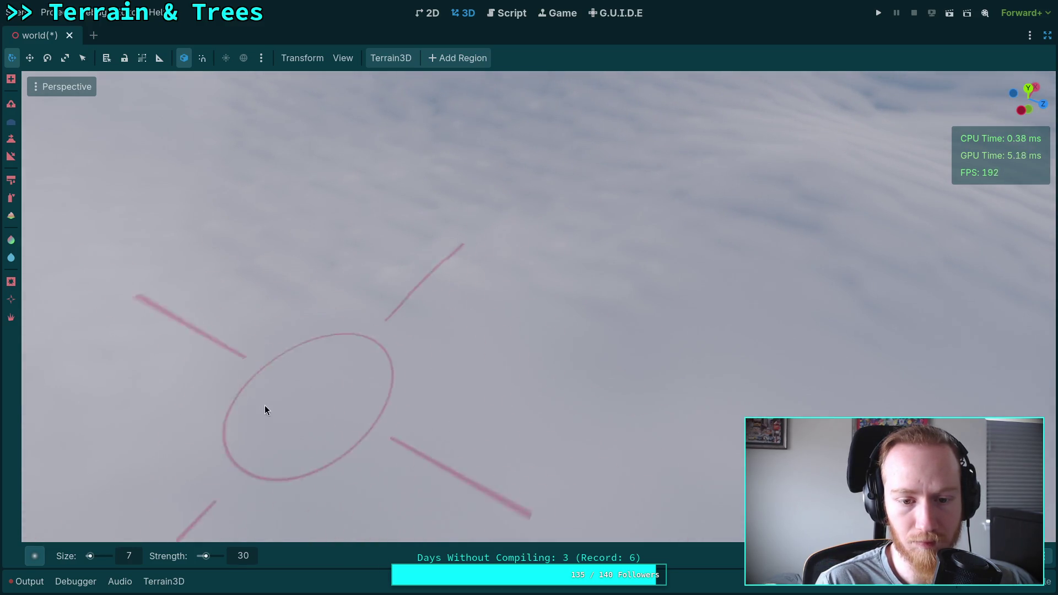
drag(713, 244, 560, 329)
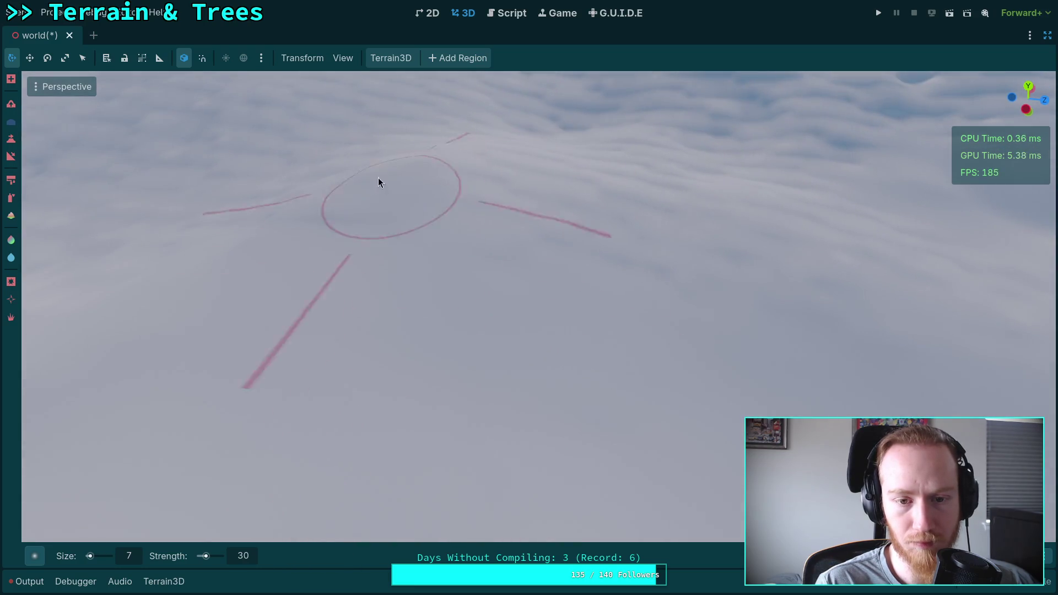
drag(806, 326, 668, 432)
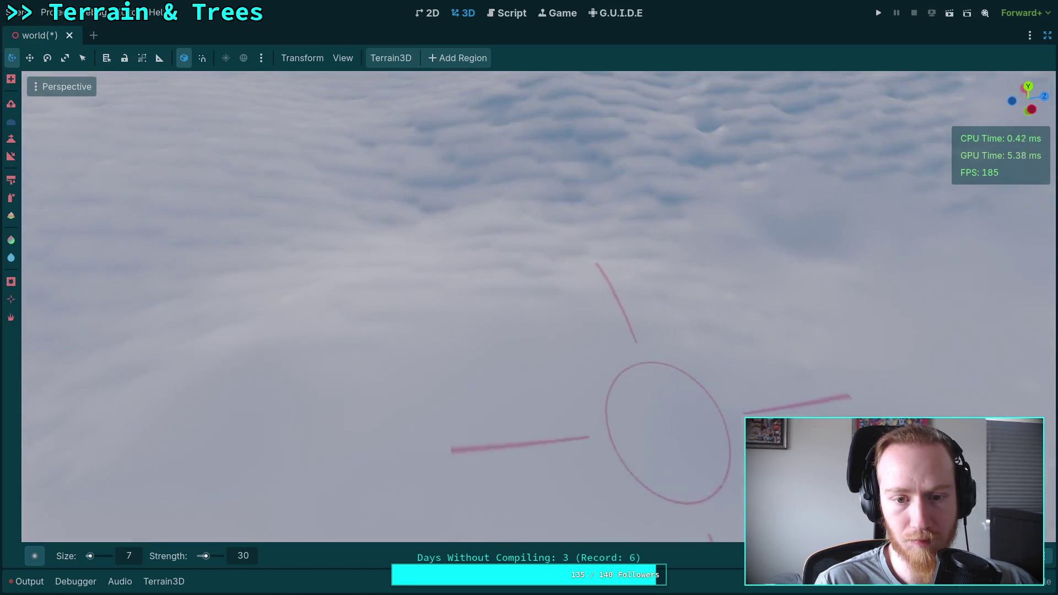
drag(535, 332, 476, 296)
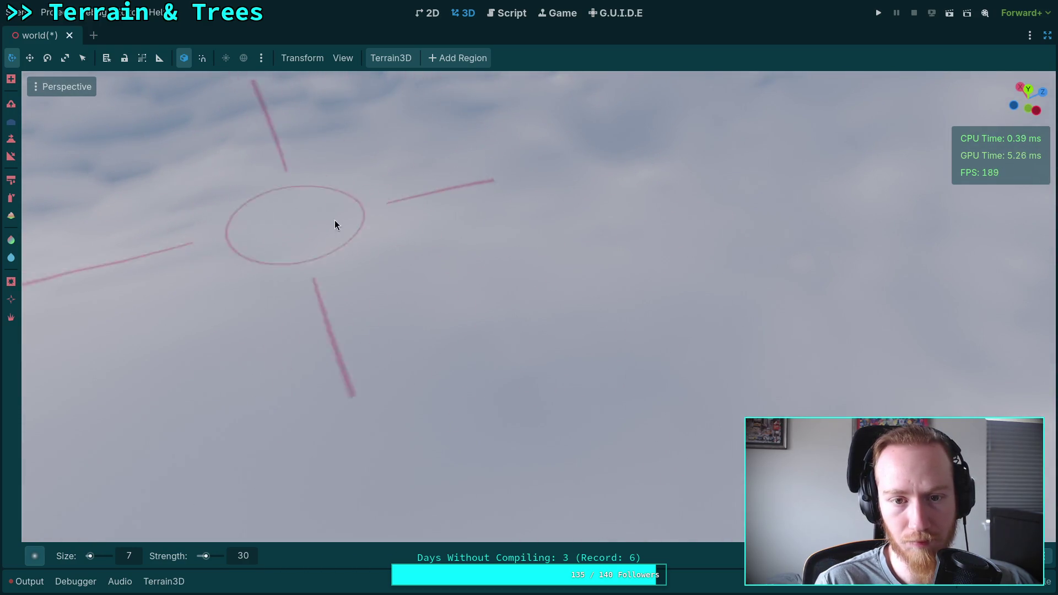
drag(335, 225, 521, 325)
drag(577, 155, 617, 339)
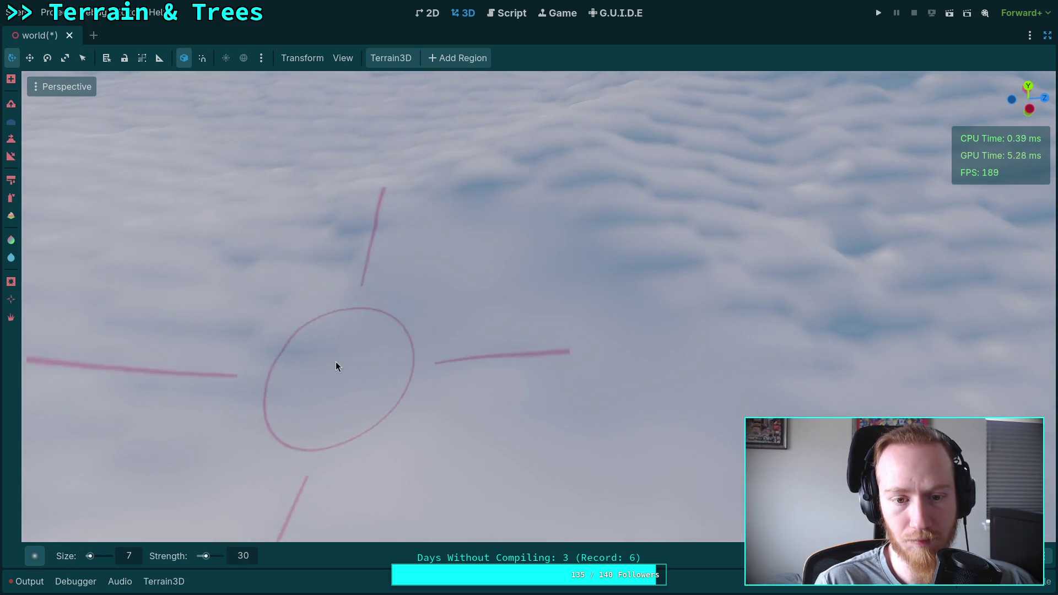
drag(485, 359, 447, 390)
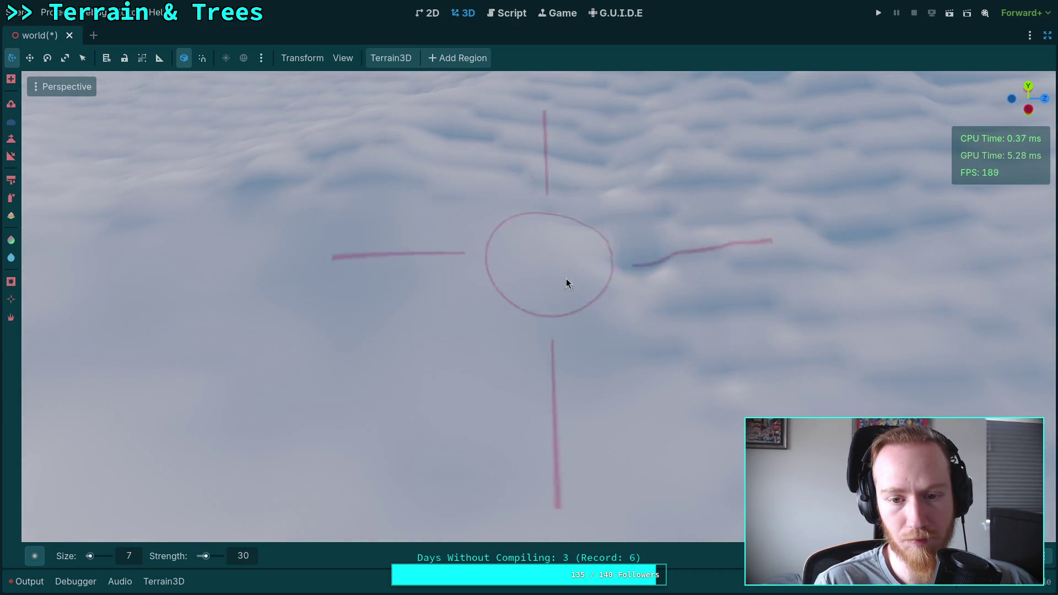
drag(827, 307, 518, 327)
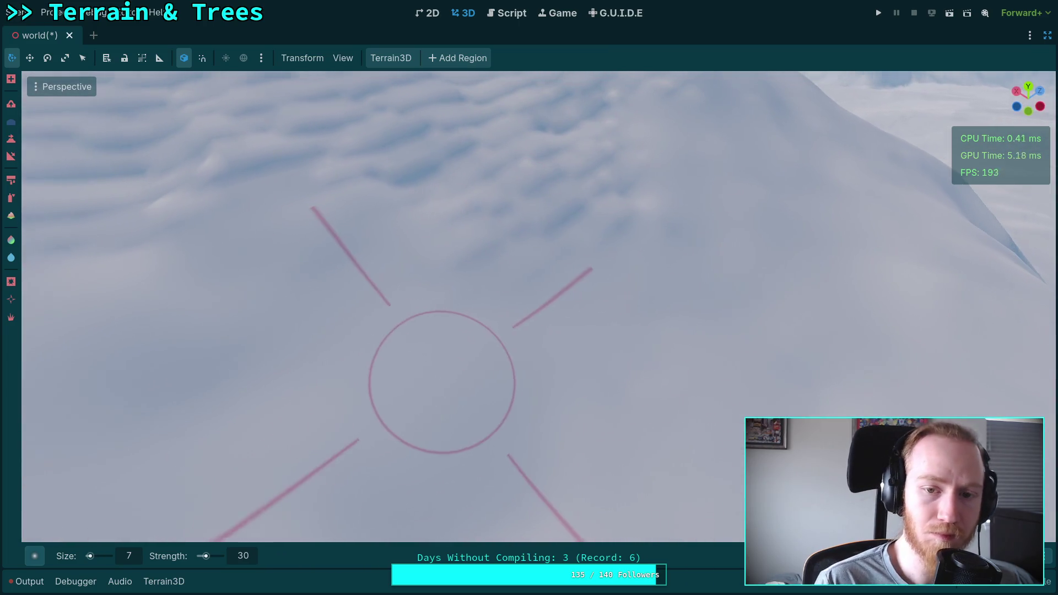
drag(441, 382, 432, 366)
drag(436, 418, 433, 398)
drag(683, 418, 572, 303)
drag(689, 437, 531, 292)
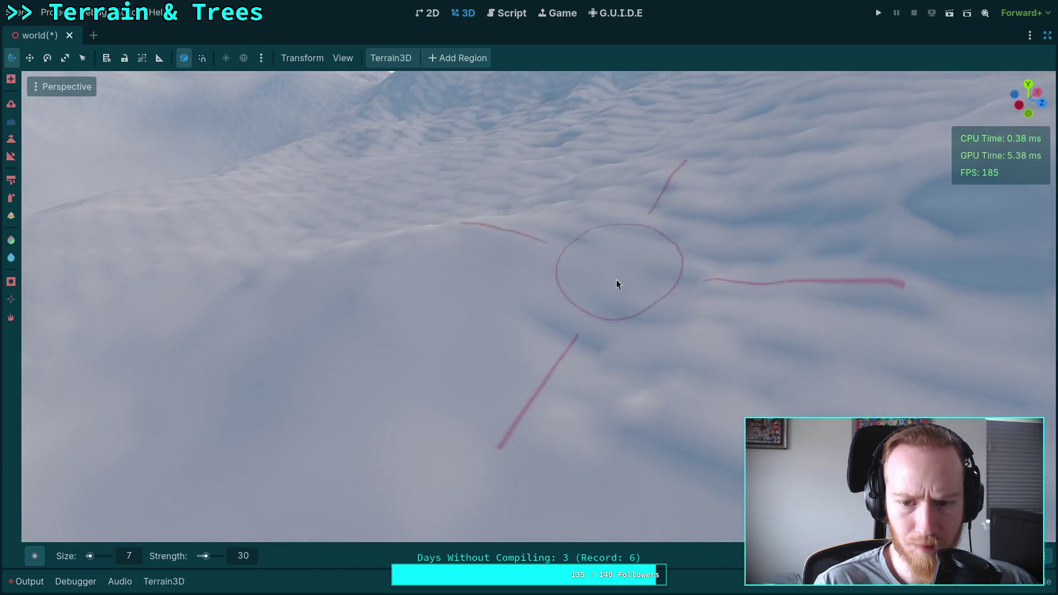
drag(558, 259, 500, 361)
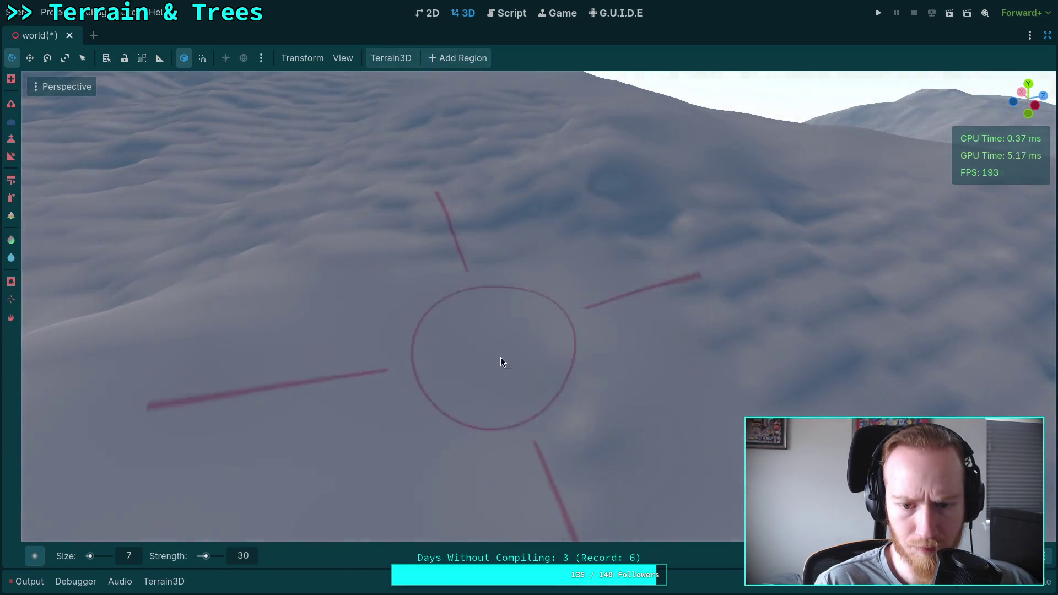
drag(564, 424, 412, 329)
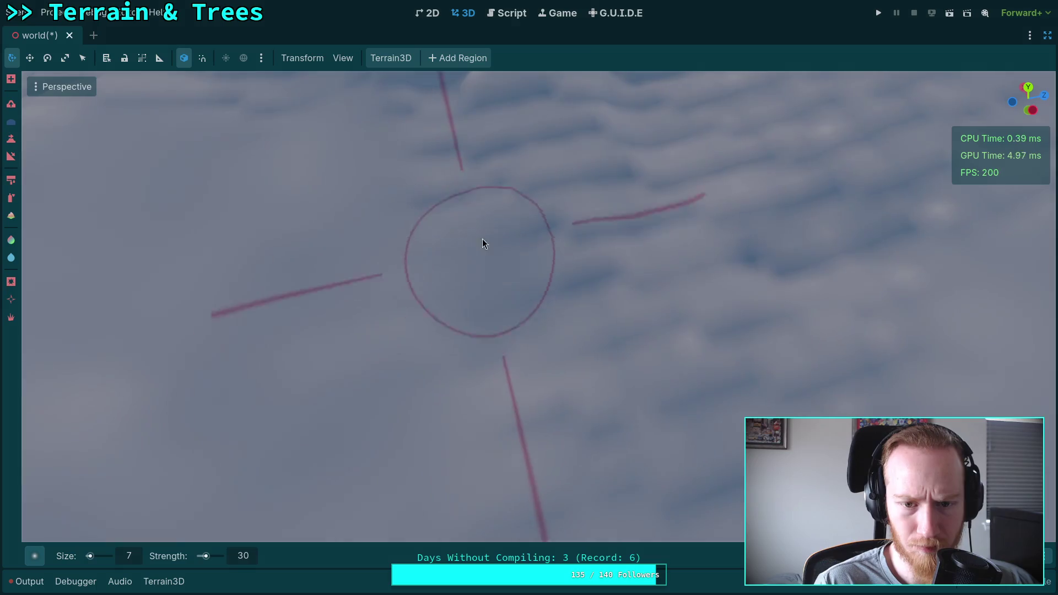
drag(571, 314, 491, 225)
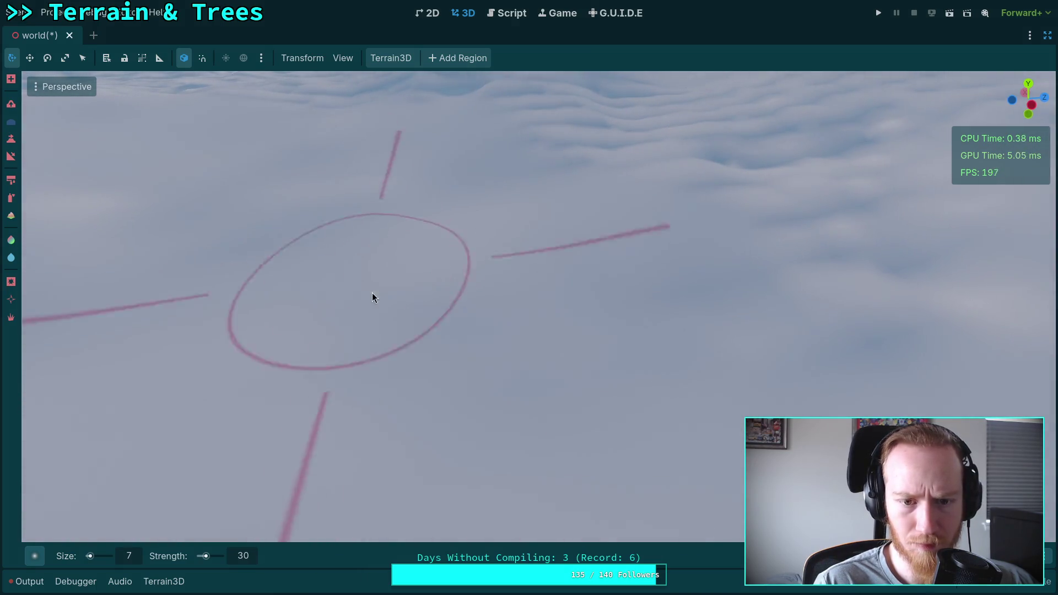
scroll(up, 3)
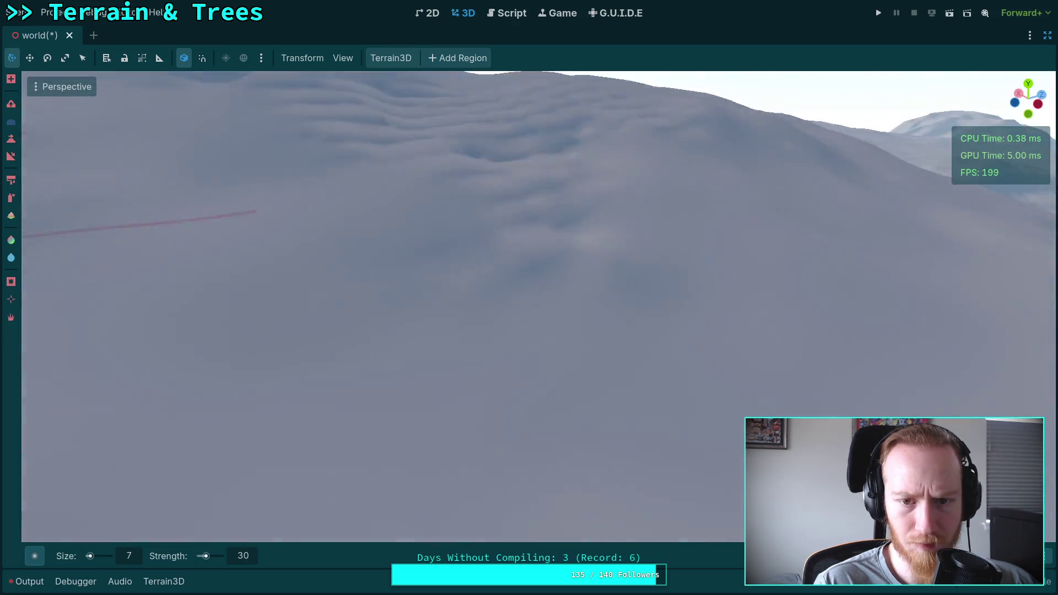
scroll(down, 3)
scroll(up, 3)
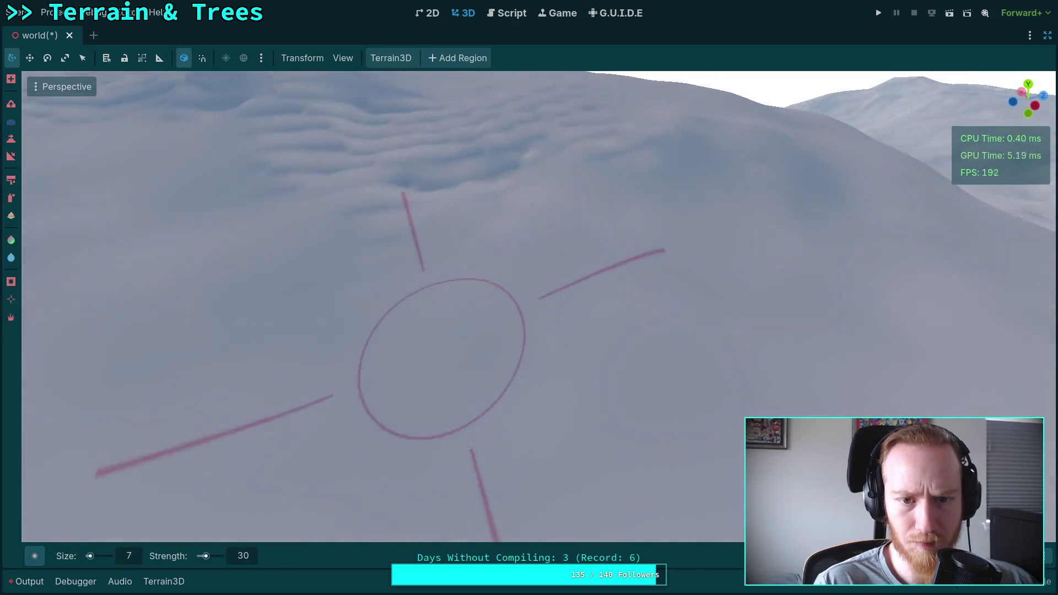
scroll(up, 3)
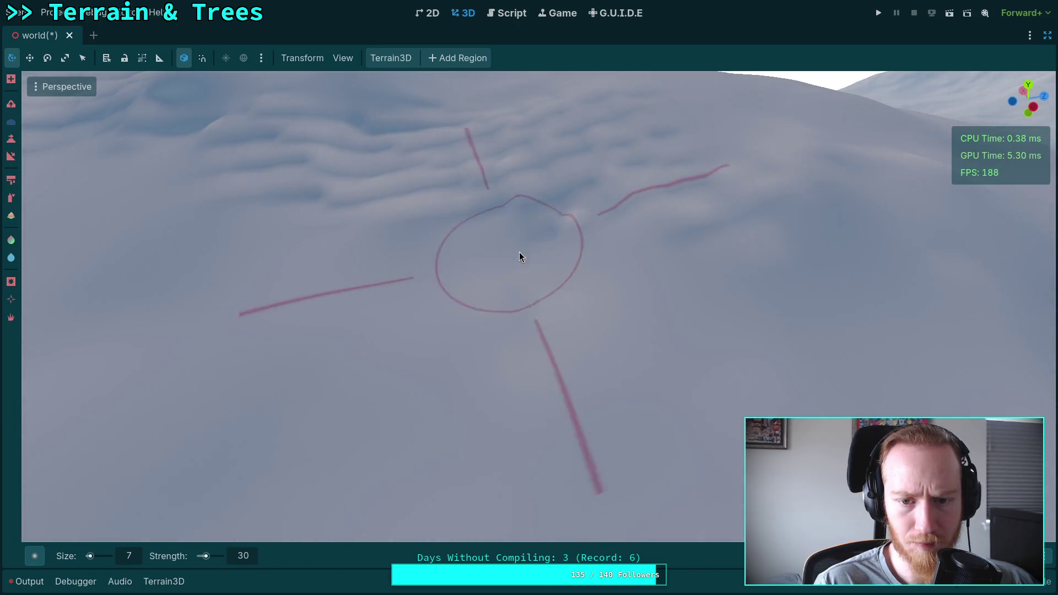
scroll(up, 3)
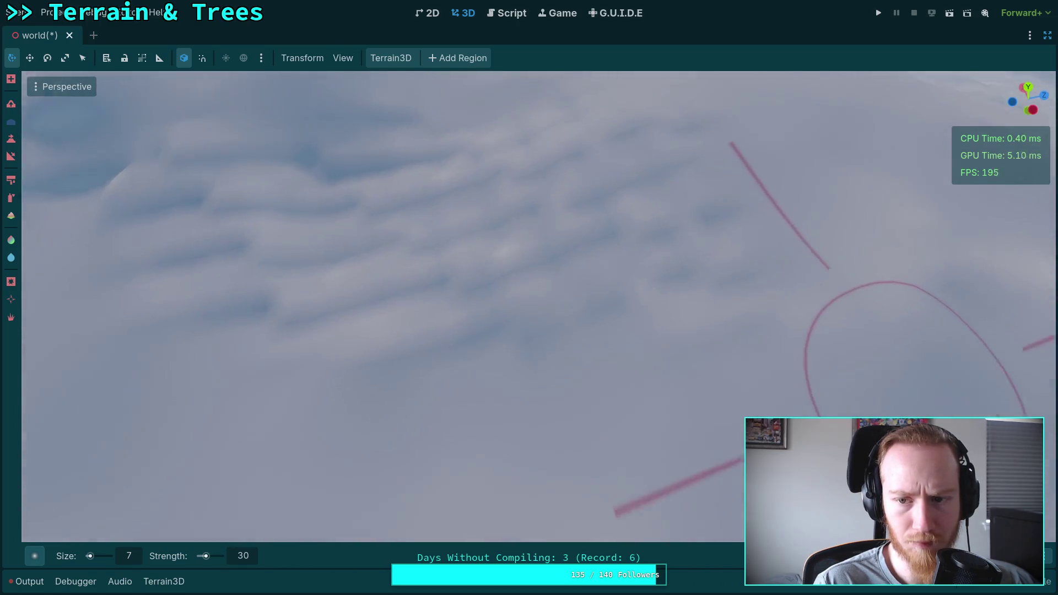
scroll(down, 3)
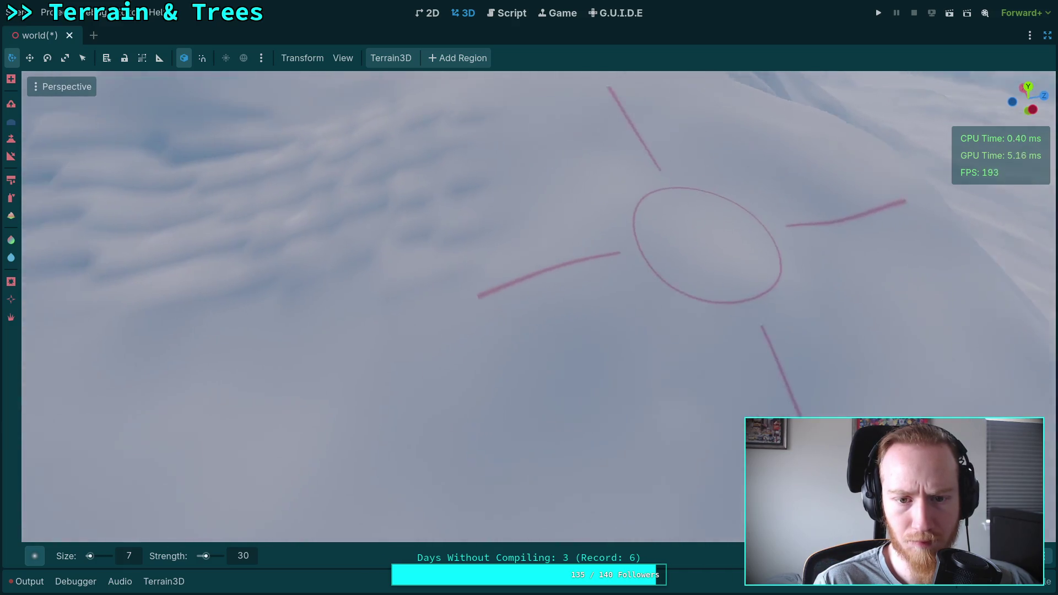
scroll(down, 3)
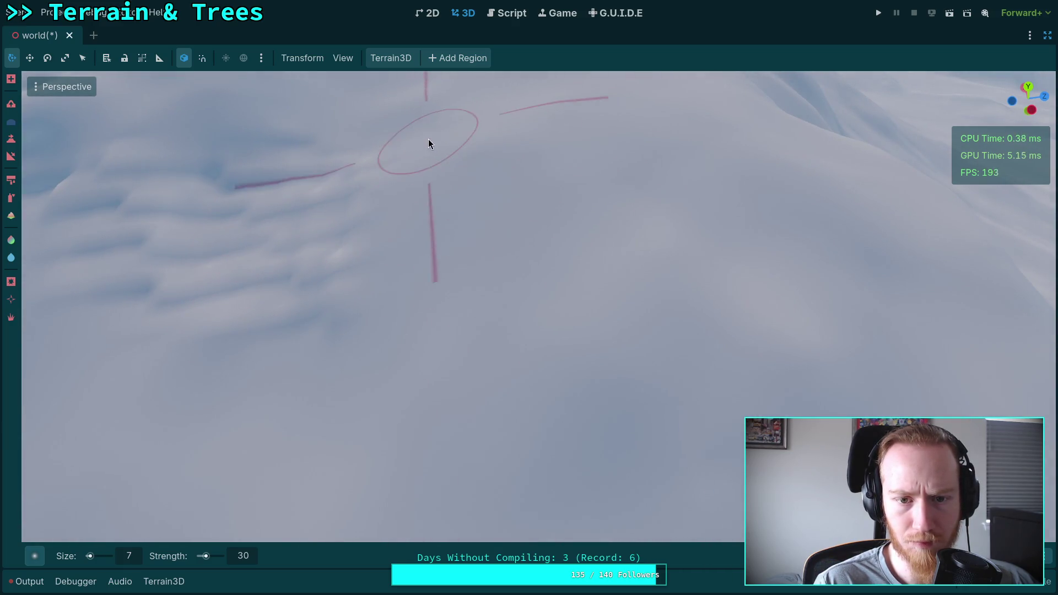
scroll(up, 3)
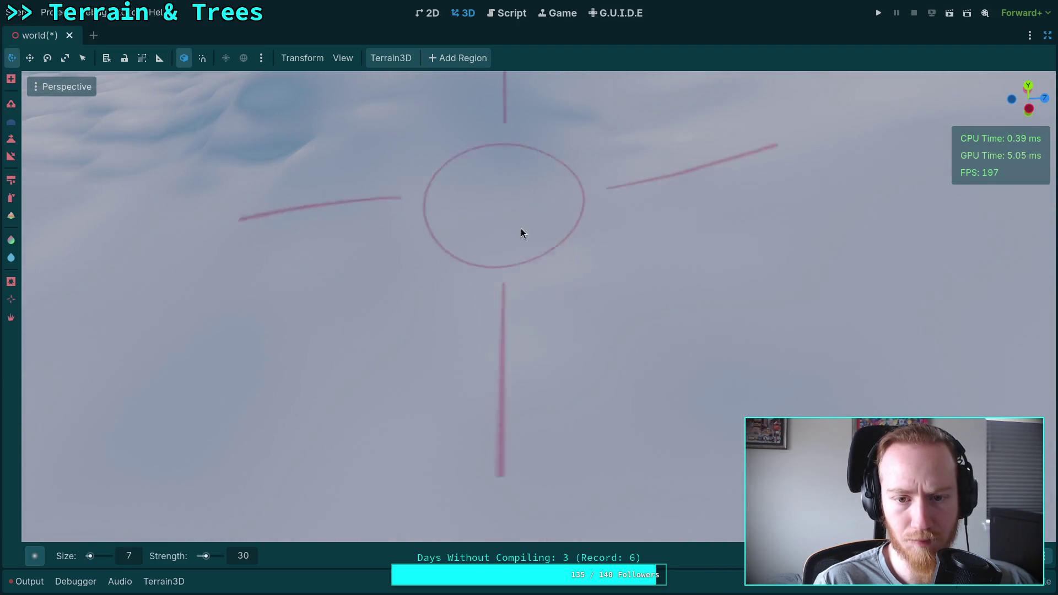
scroll(down, 3)
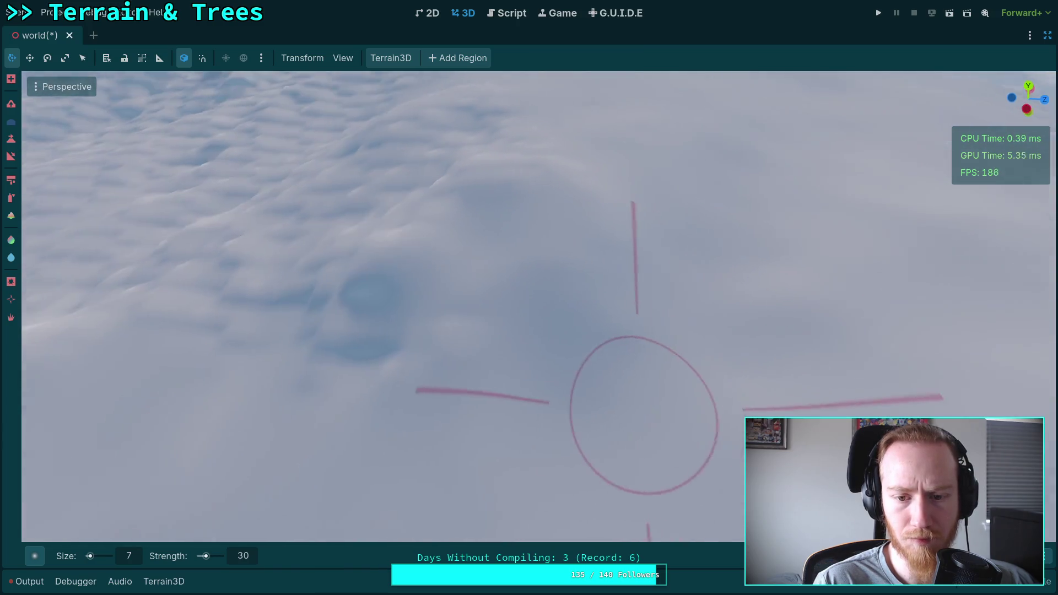
scroll(down, 3)
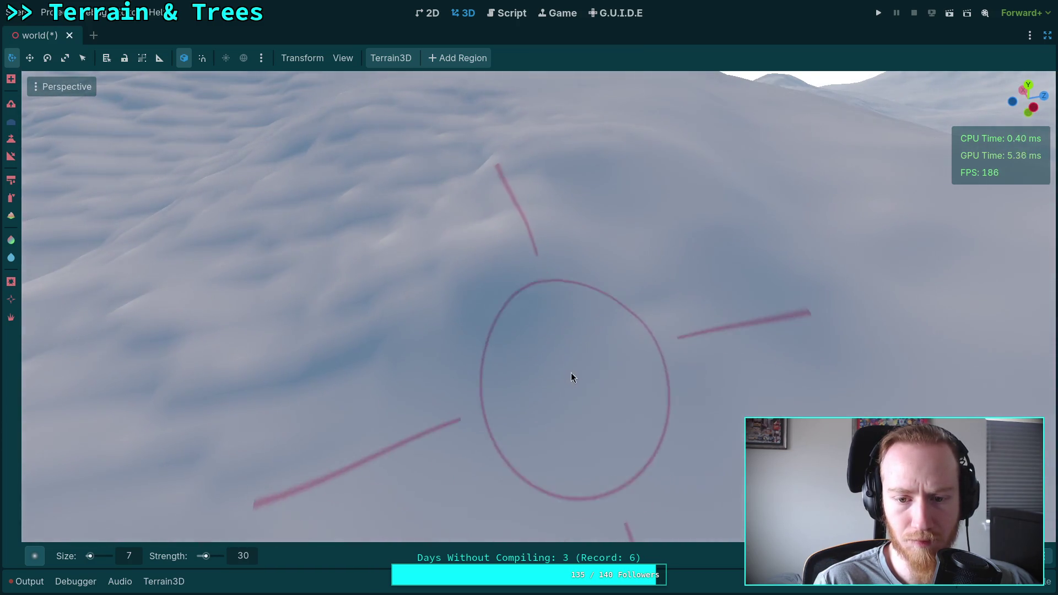
scroll(up, 3)
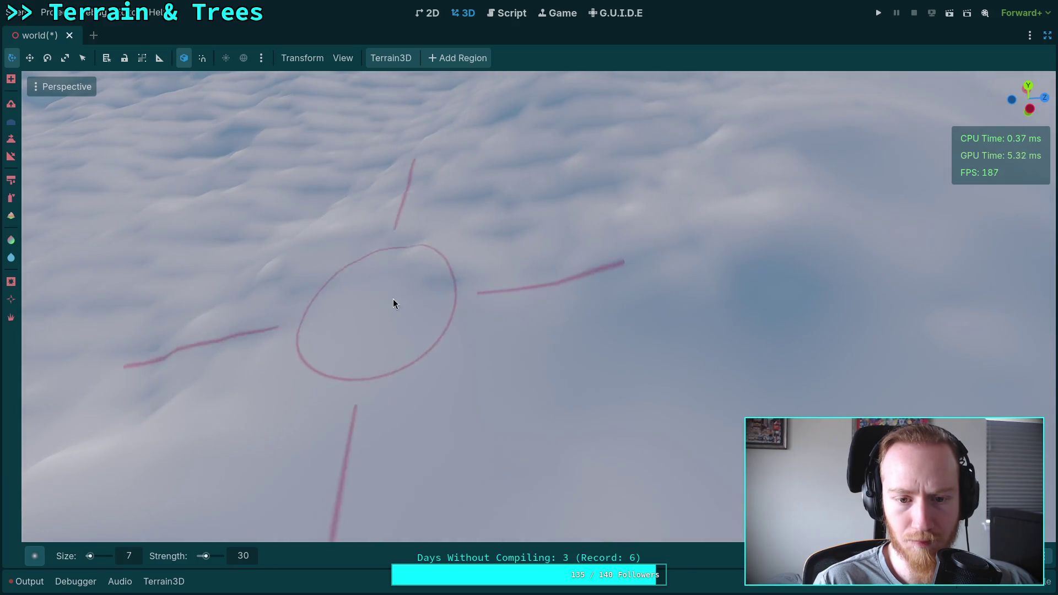
drag(688, 217, 668, 227)
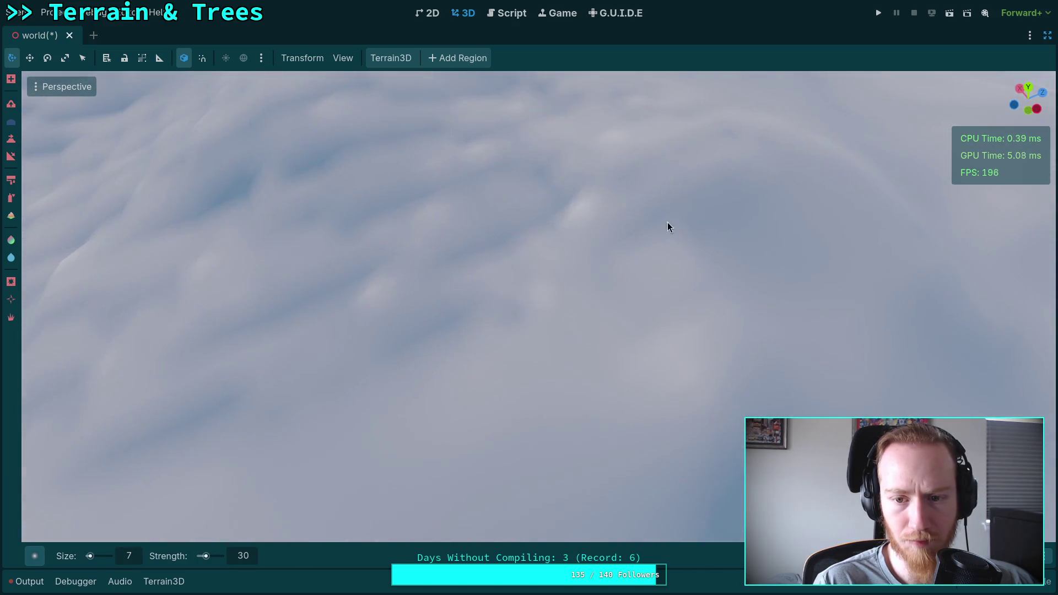
drag(576, 270, 647, 267)
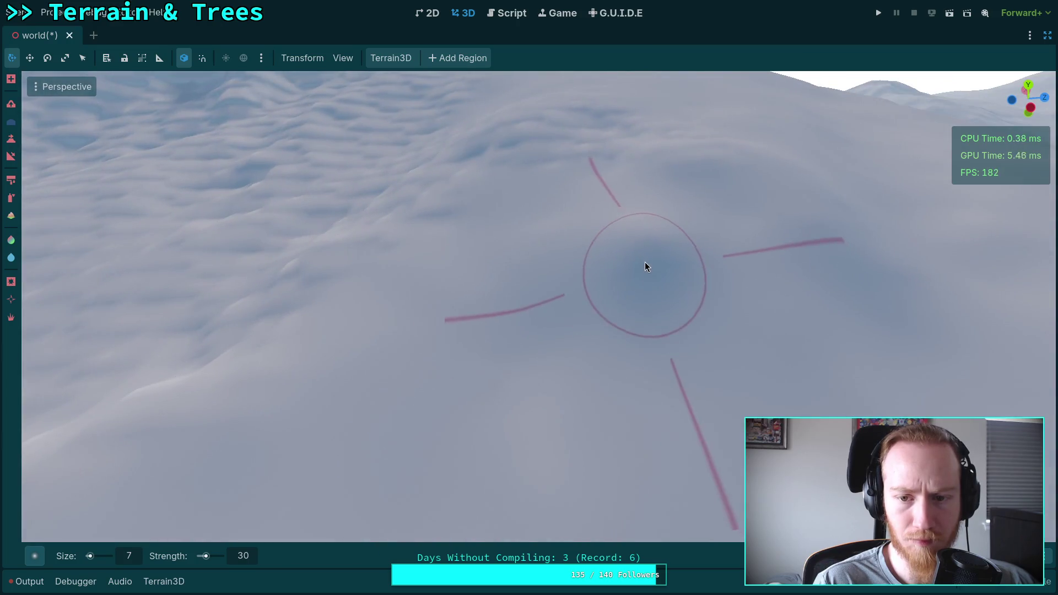
scroll(up, 3)
drag(531, 215, 452, 380)
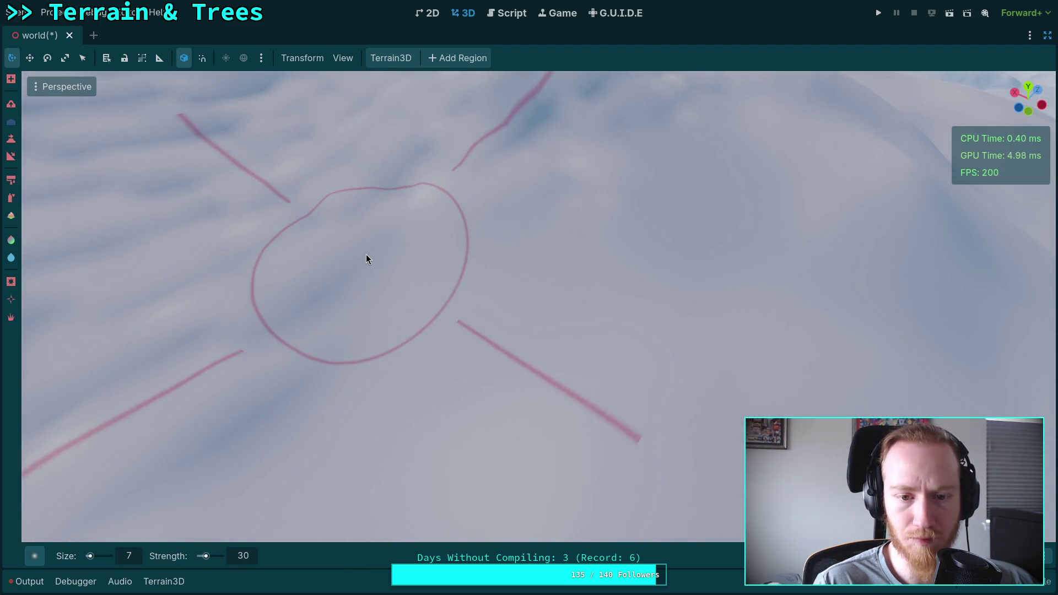
scroll(up, 3)
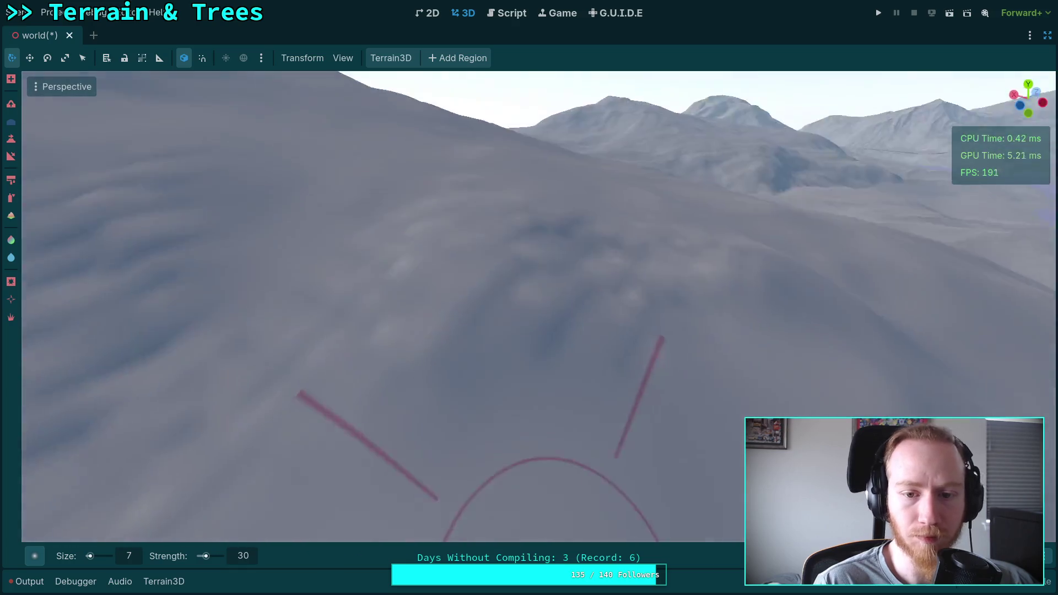
scroll(down, 3)
scroll(up, 3)
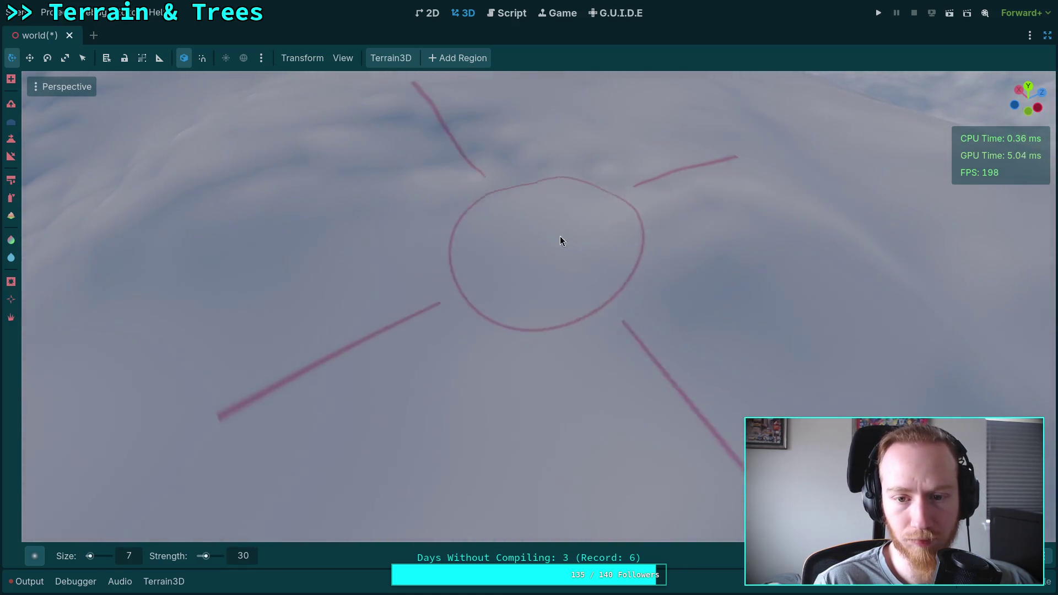
scroll(down, 3)
scroll(up, 3)
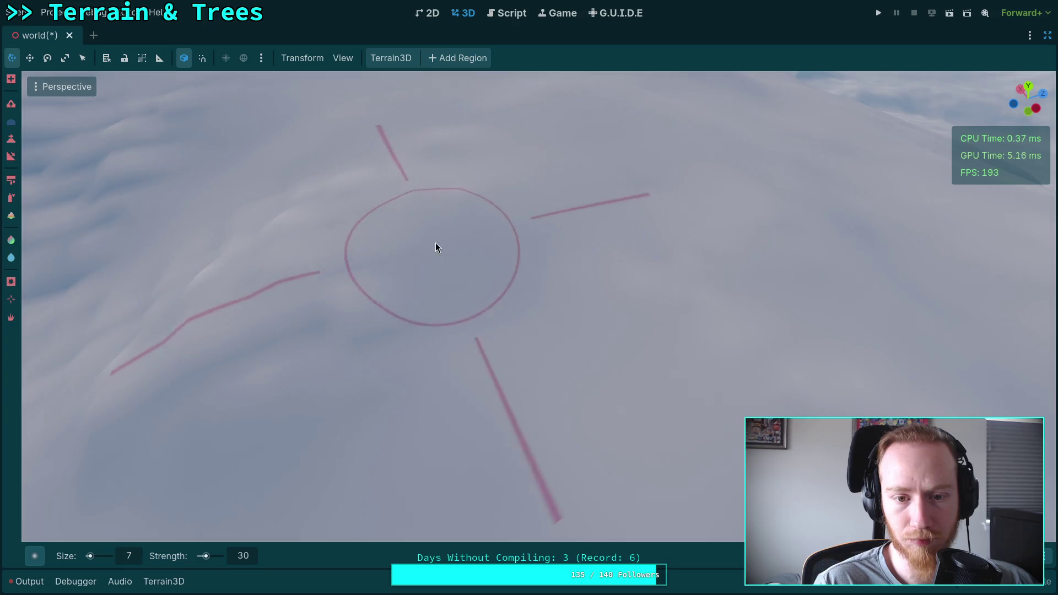
scroll(down, 3)
scroll(up, 3)
scroll(down, 3)
scroll(up, 3)
scroll(down, 3)
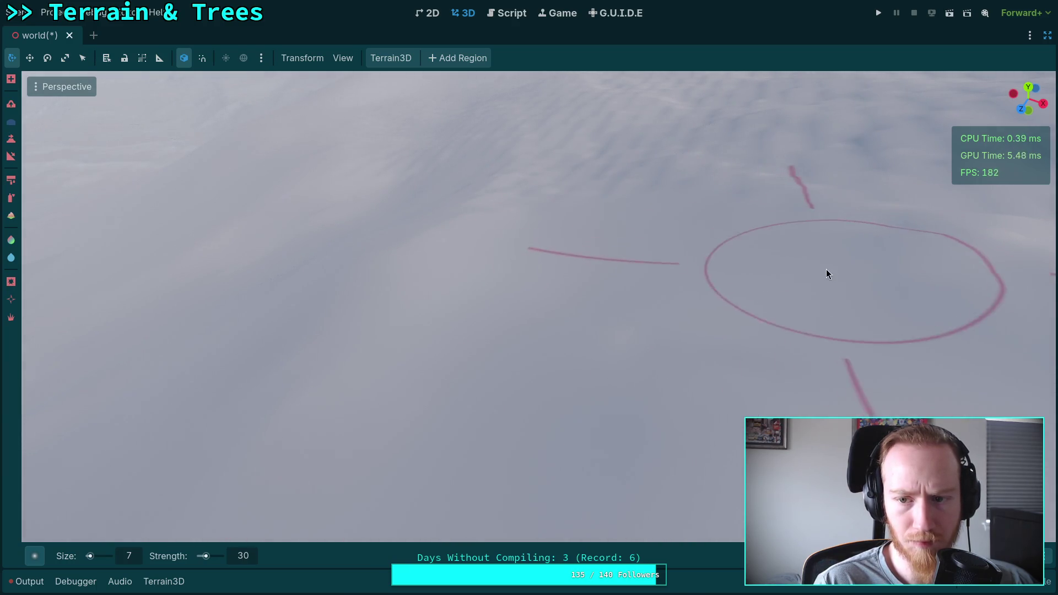
Orbit around the red sun sketch on the terrain, then save the world scene.
drag(551, 245, 547, 246)
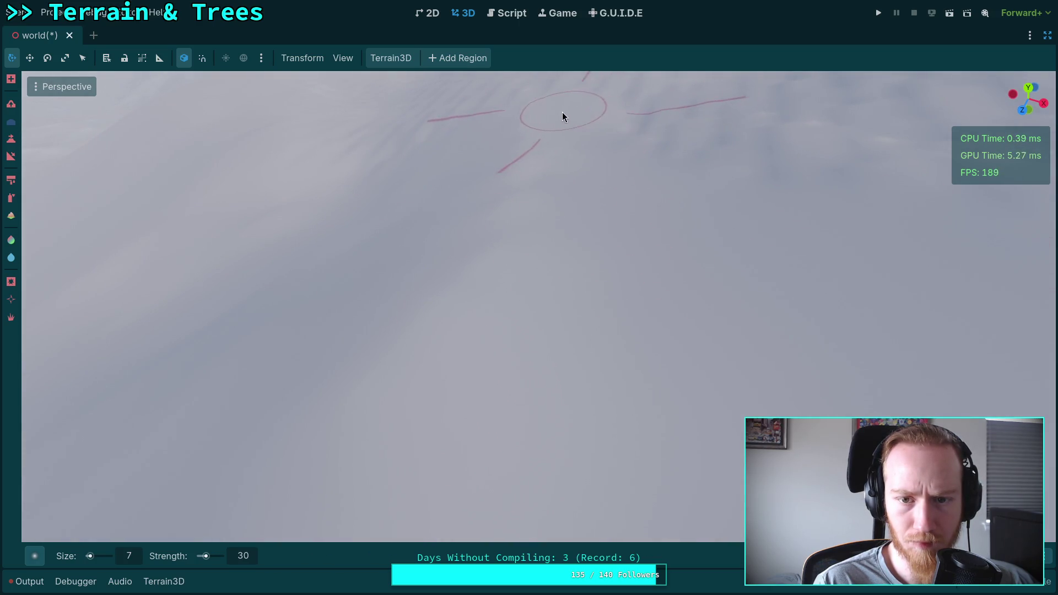
drag(573, 230, 486, 306)
drag(392, 359, 524, 290)
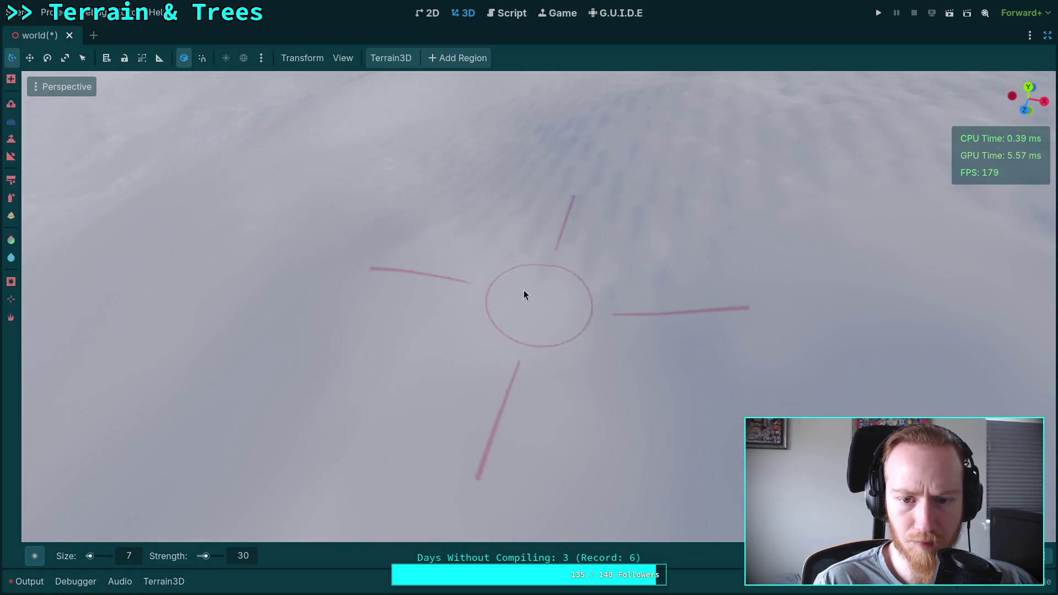
drag(634, 239, 479, 281)
drag(499, 205, 265, 345)
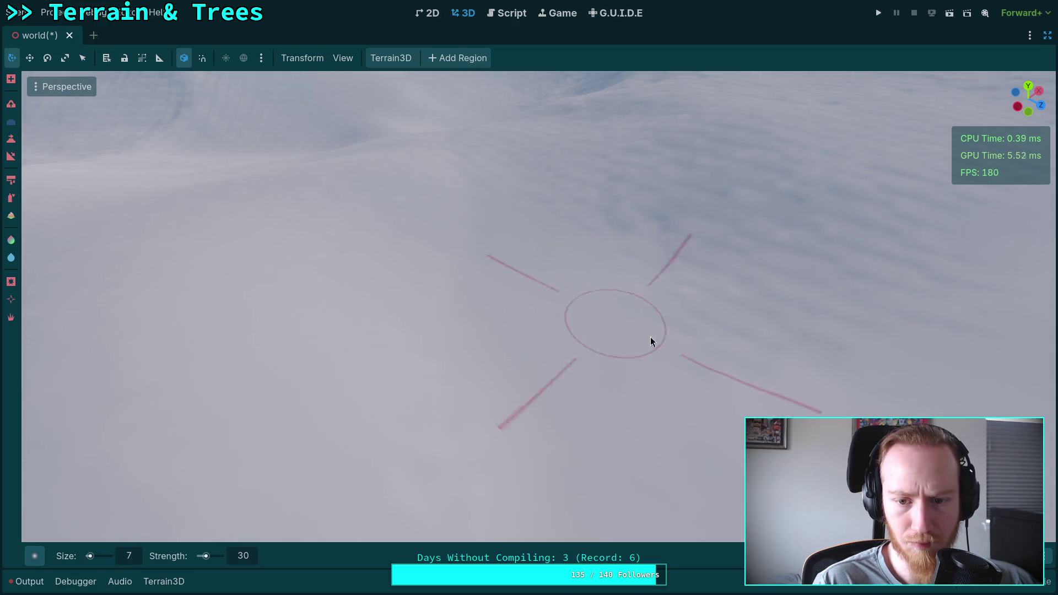
drag(570, 289, 630, 361)
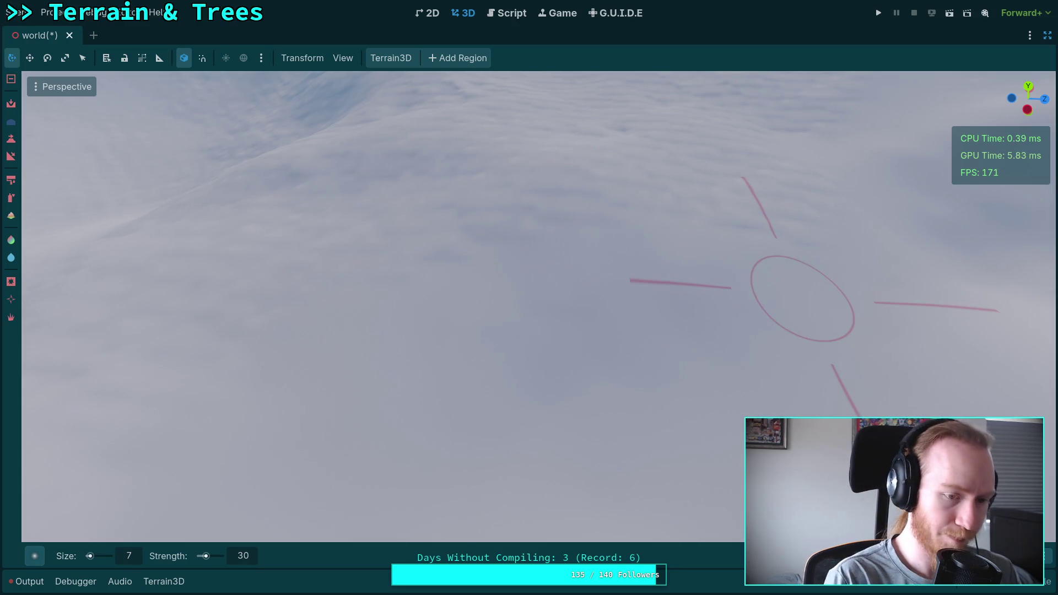
key(ctrl+s)
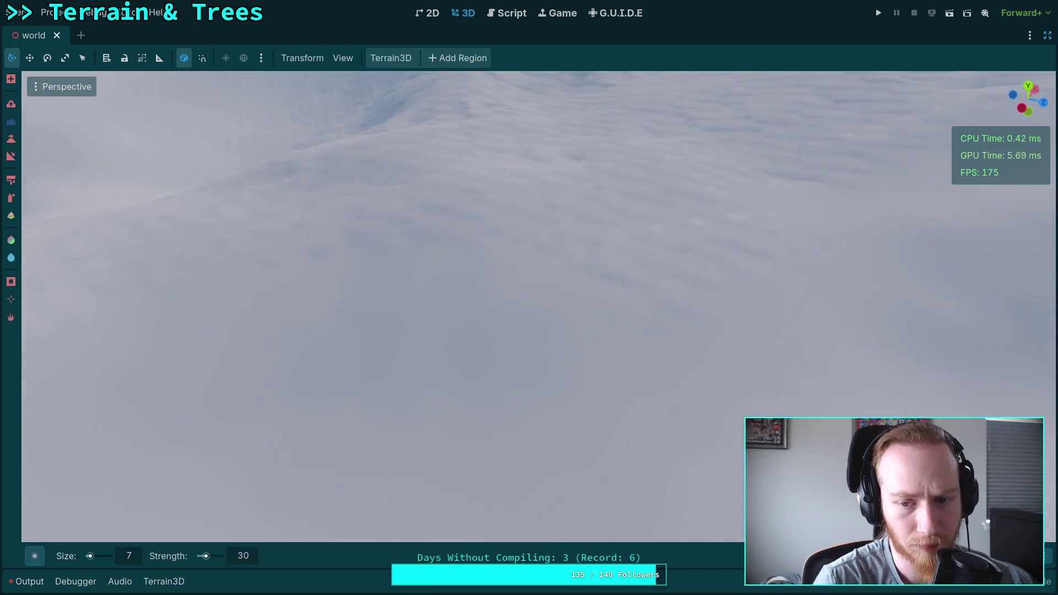
Sculpt one stroke across the snow near the red ring with the size 7, strength 30 brush.
drag(481, 346, 403, 421)
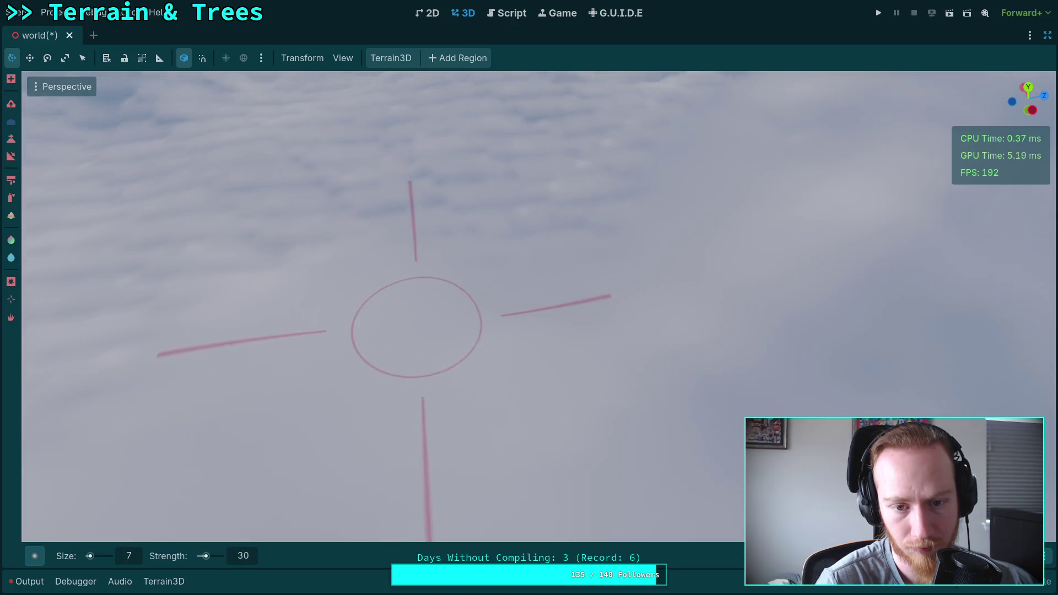
right_click(597, 385)
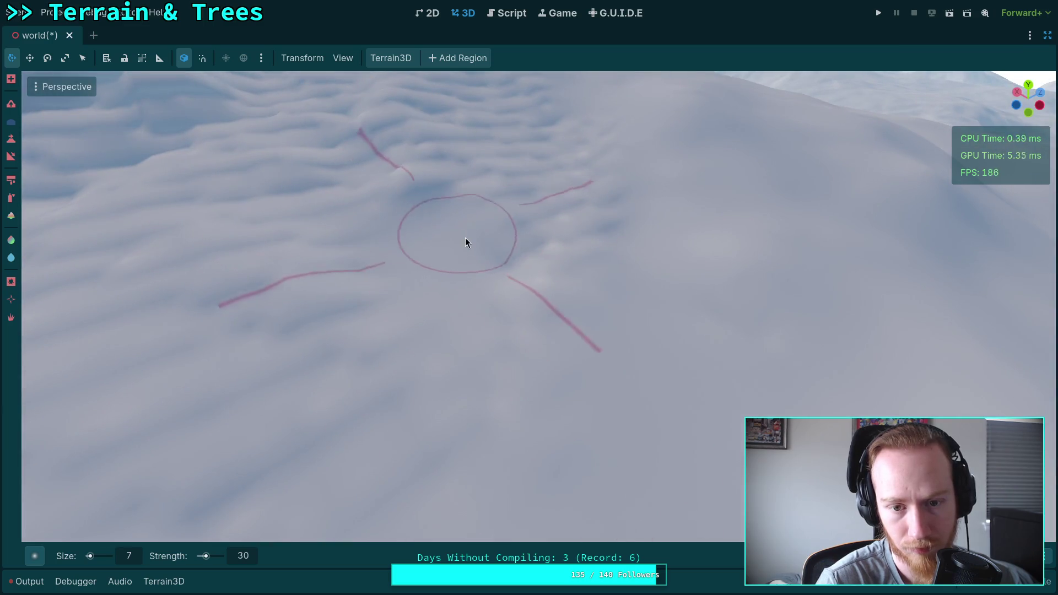
right_click(589, 279)
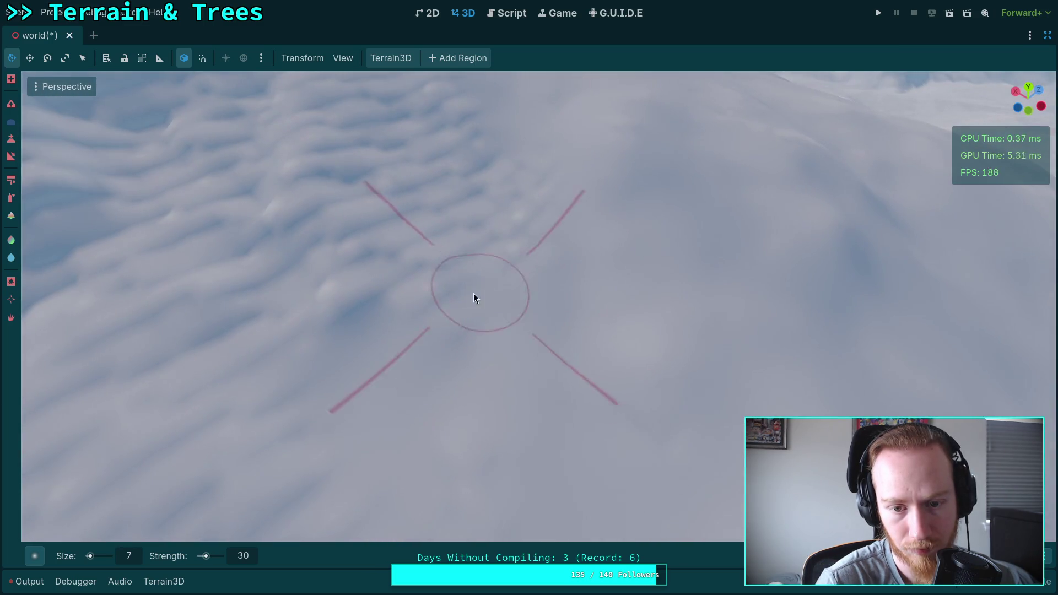
right_click(379, 194)
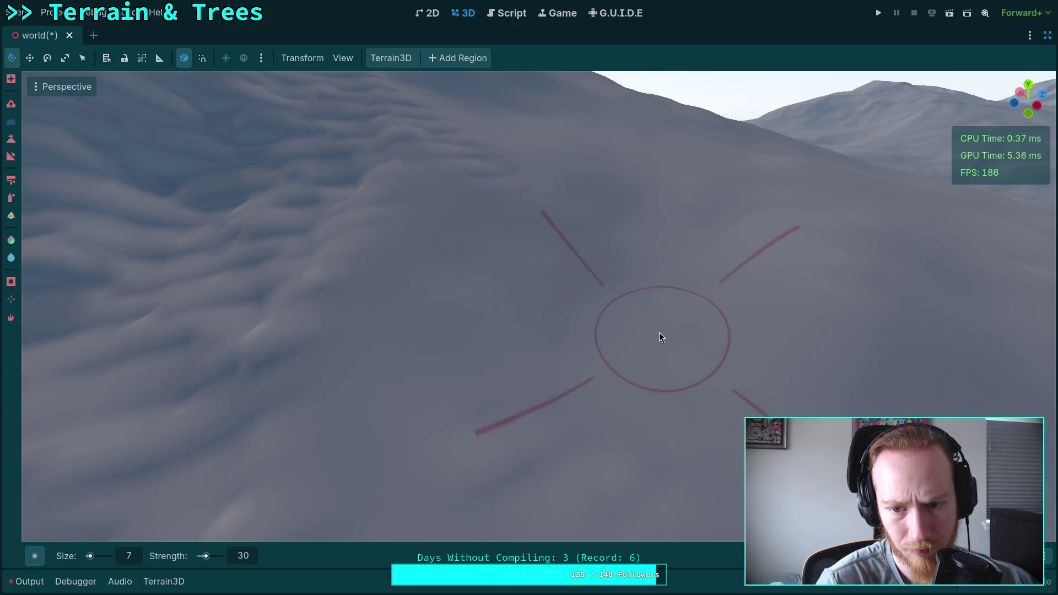
right_click(598, 293)
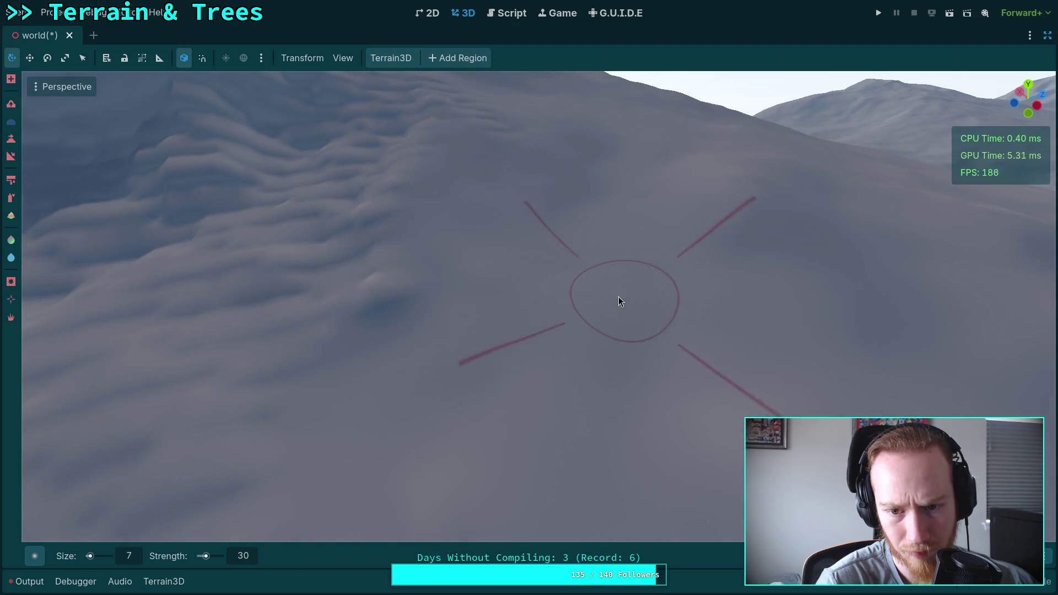
right_click(618, 297)
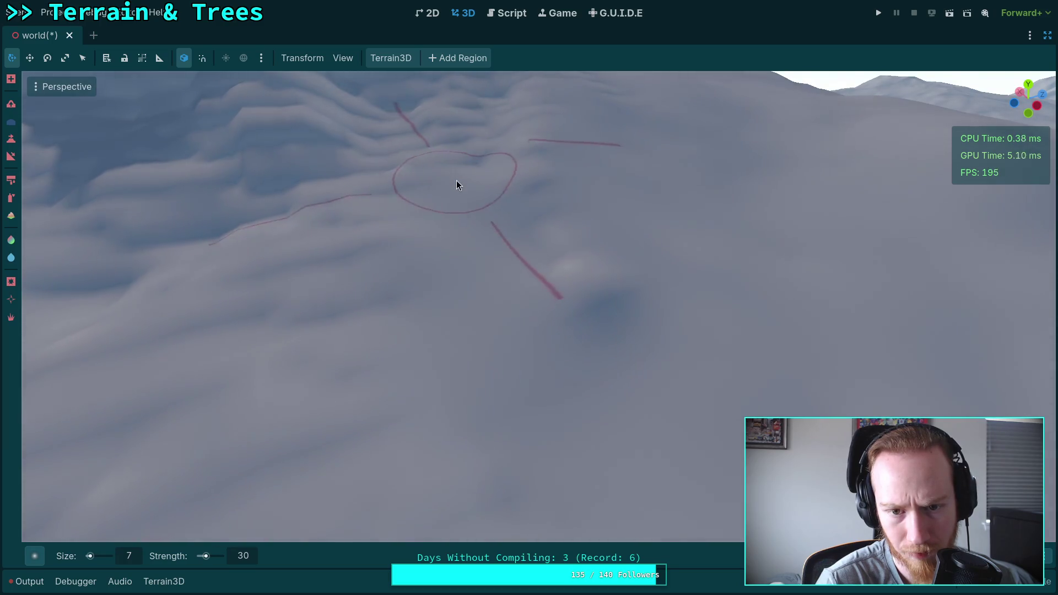
right_click(456, 185)
right_click(461, 210)
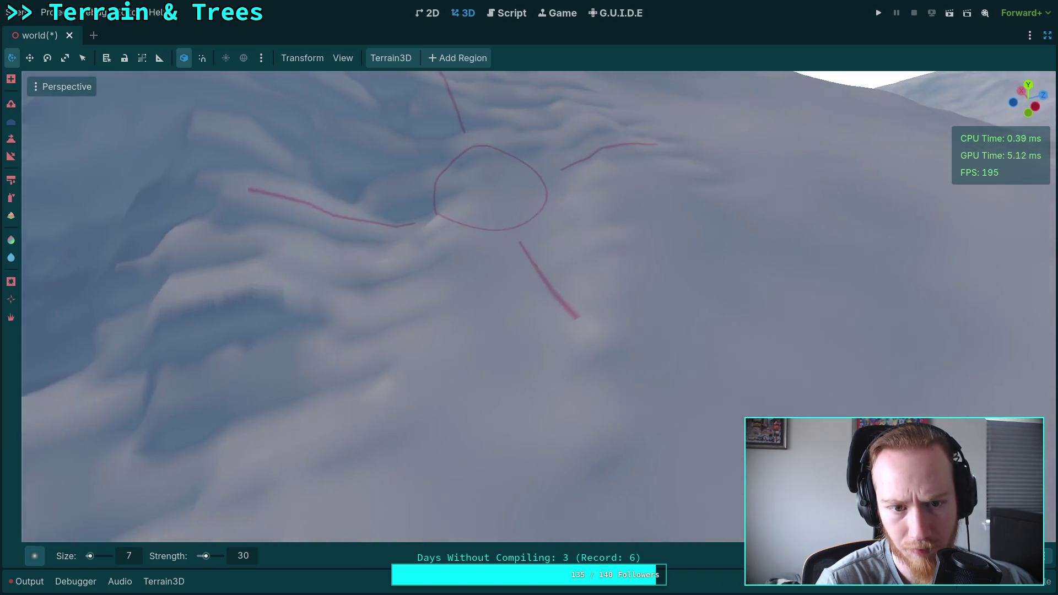
scroll(up, 3)
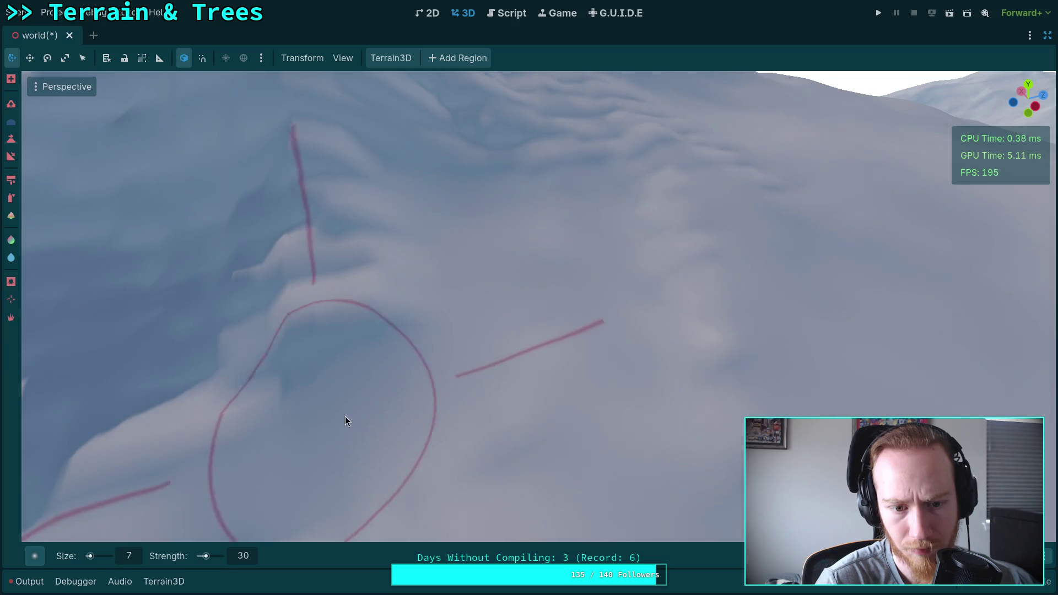
scroll(down, 3)
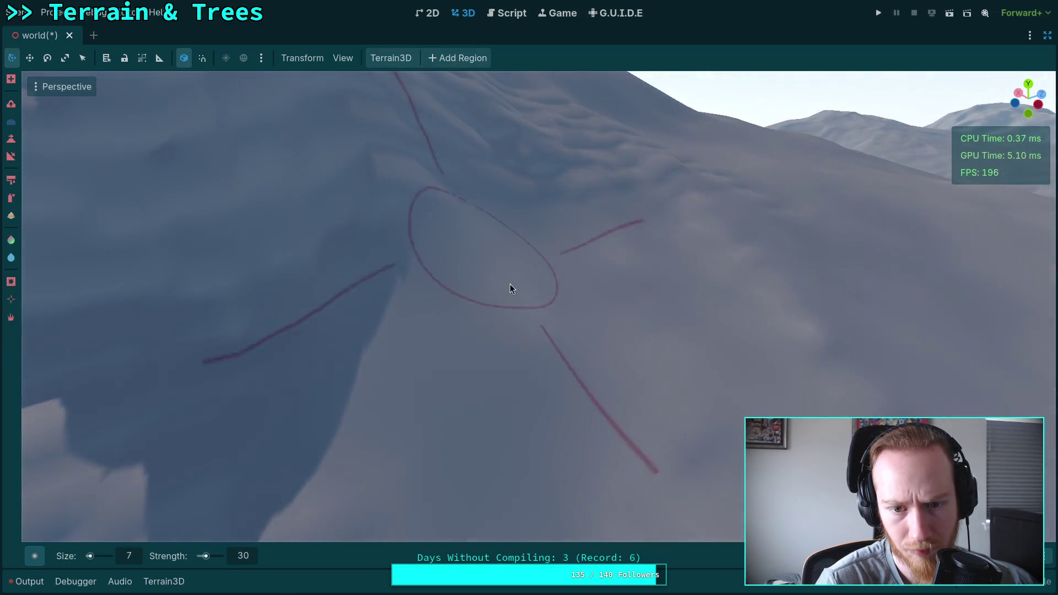
right_click(510, 283)
right_click(422, 290)
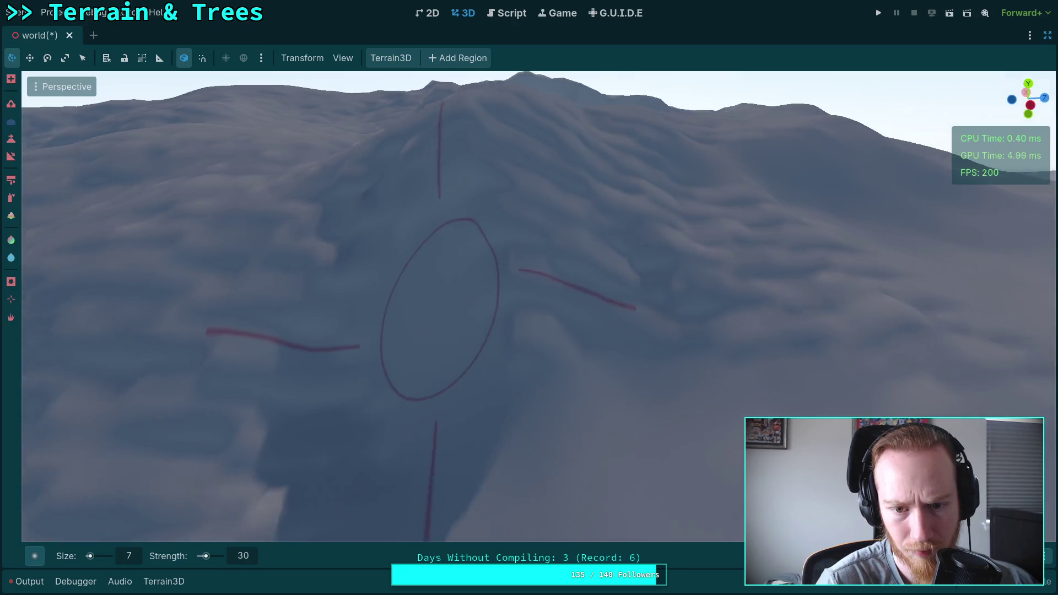
scroll(up, 3)
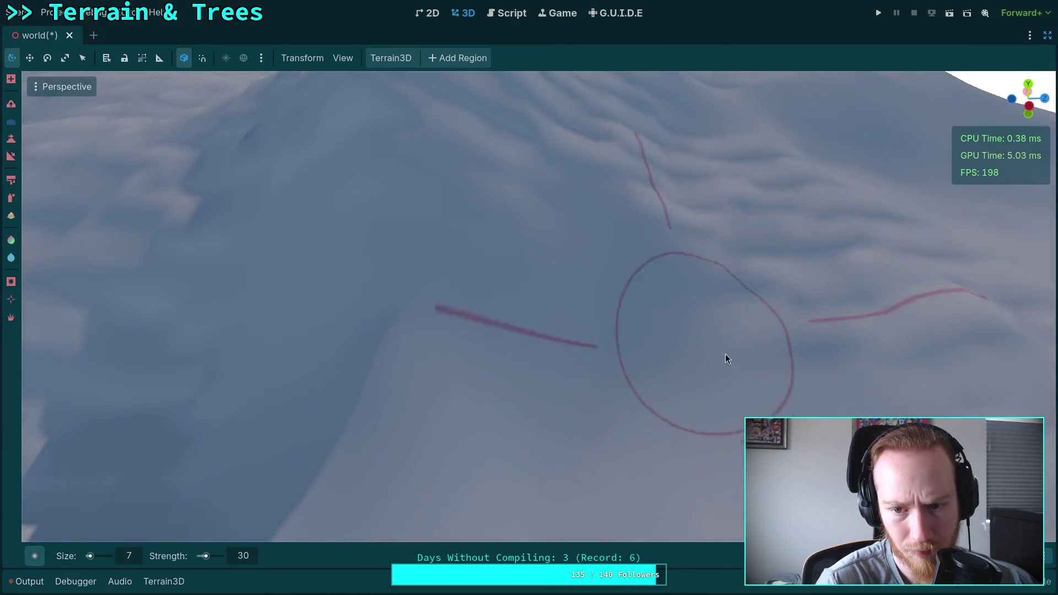
right_click(692, 219)
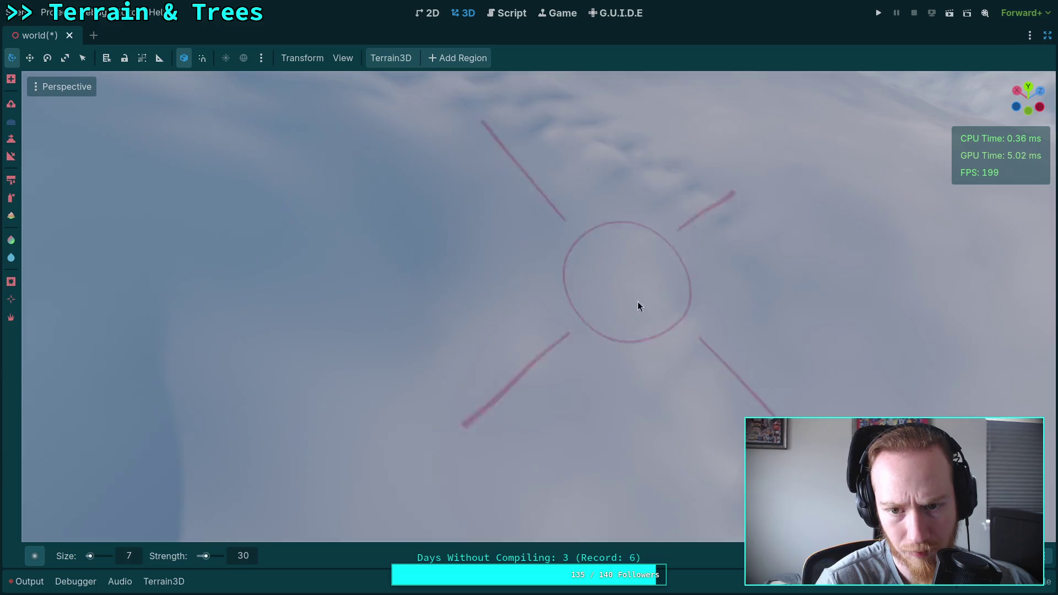
right_click(639, 306)
right_click(544, 391)
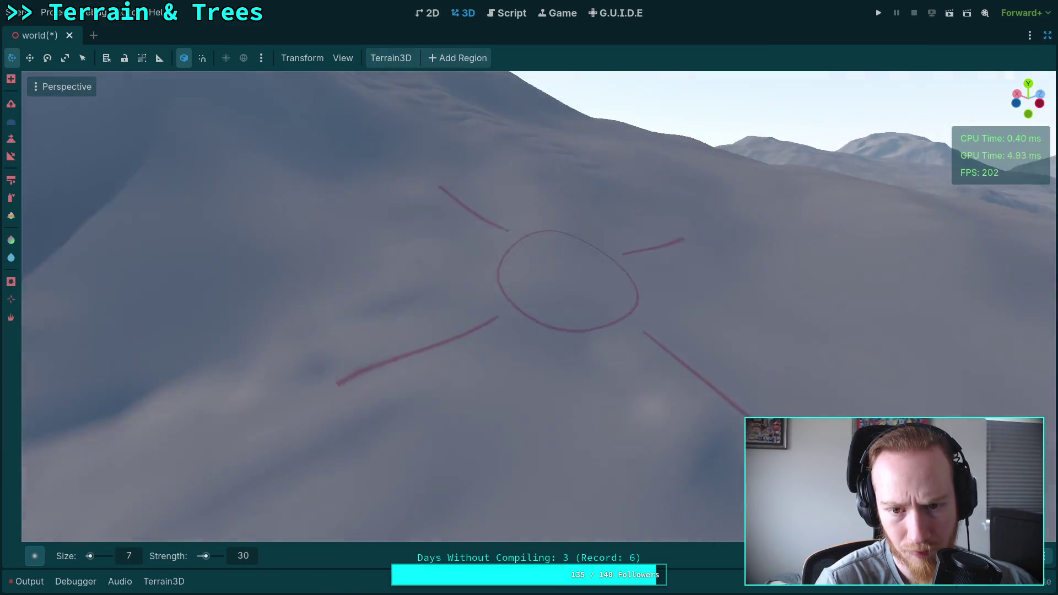
right_click(604, 340)
right_click(290, 356)
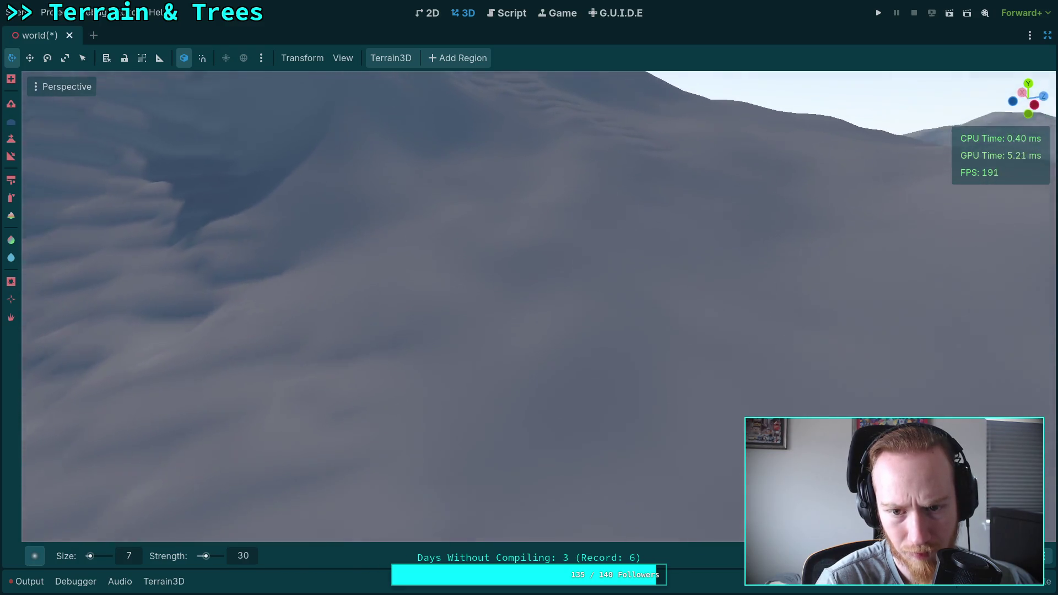
right_click(551, 289)
right_click(619, 249)
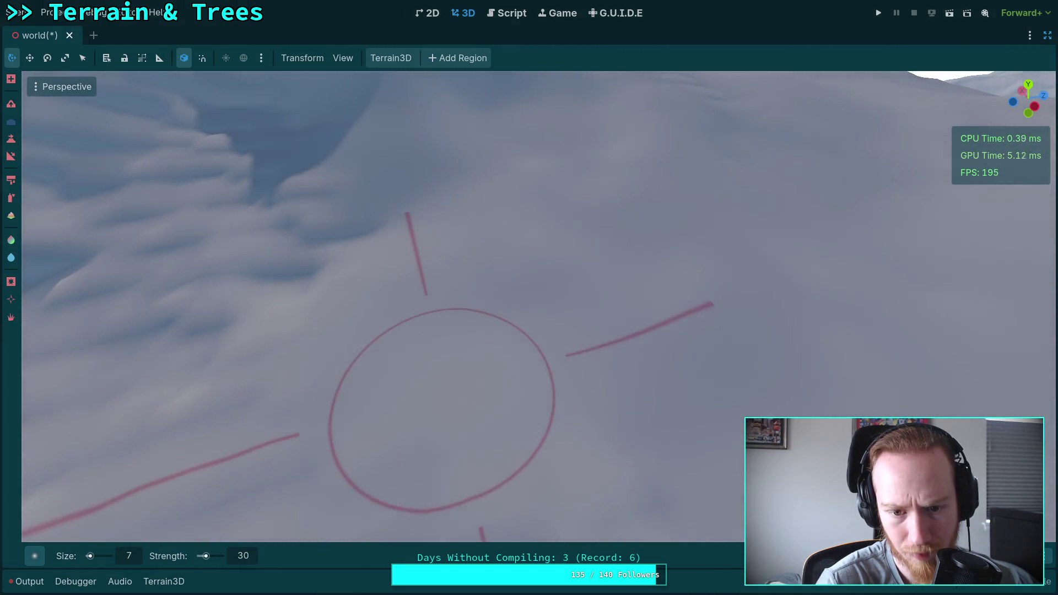
right_click(640, 316)
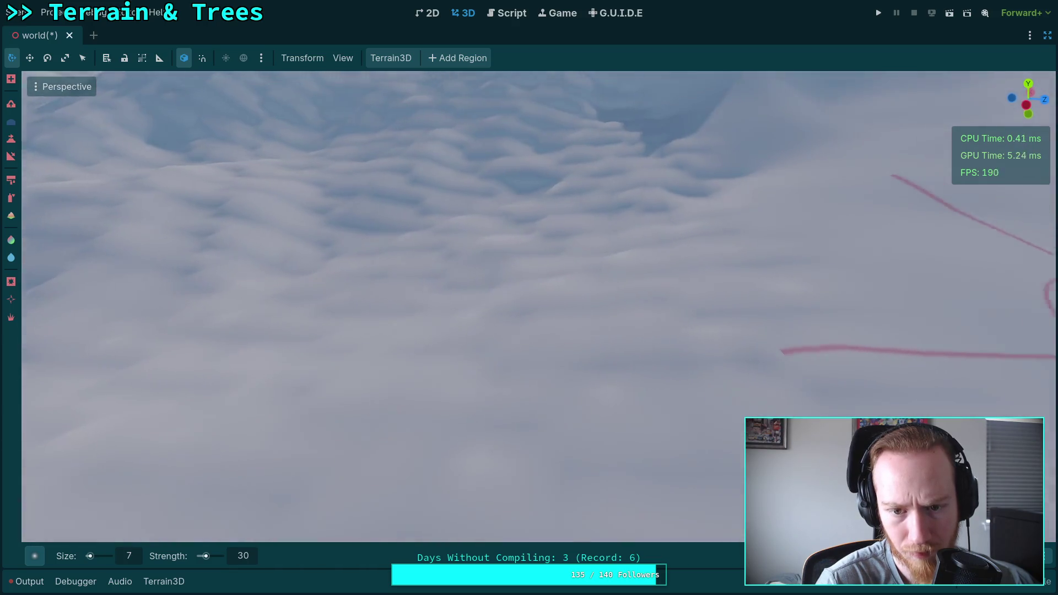
right_click(639, 316)
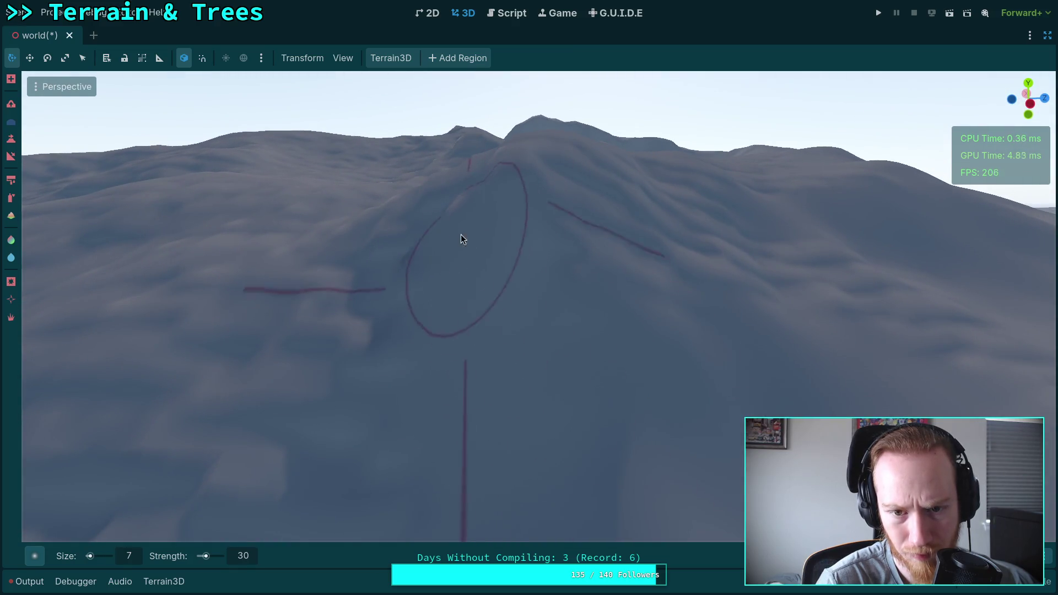
right_click(461, 234)
right_click(448, 309)
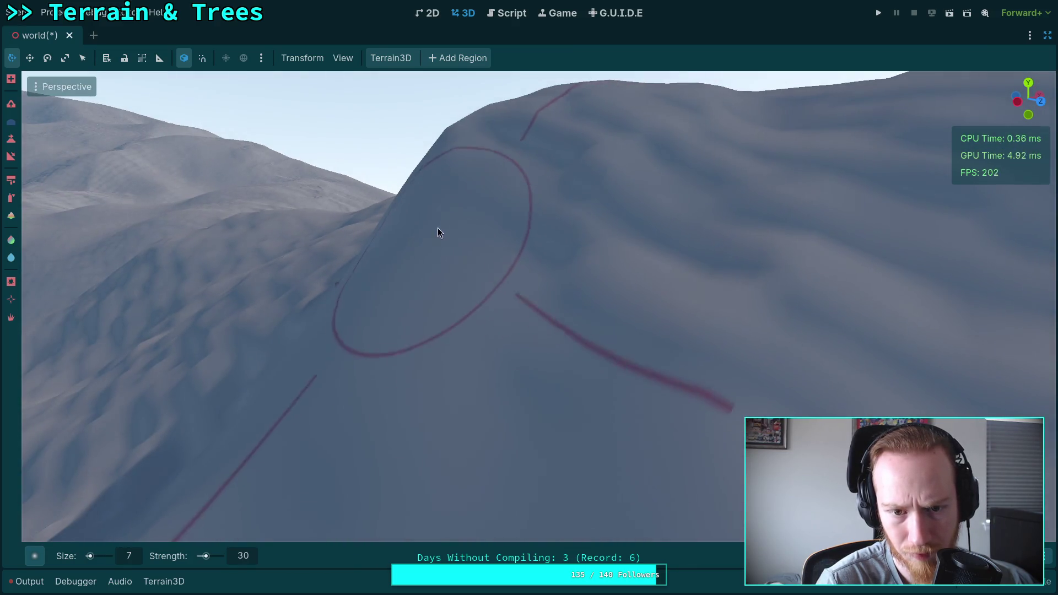
right_click(644, 292)
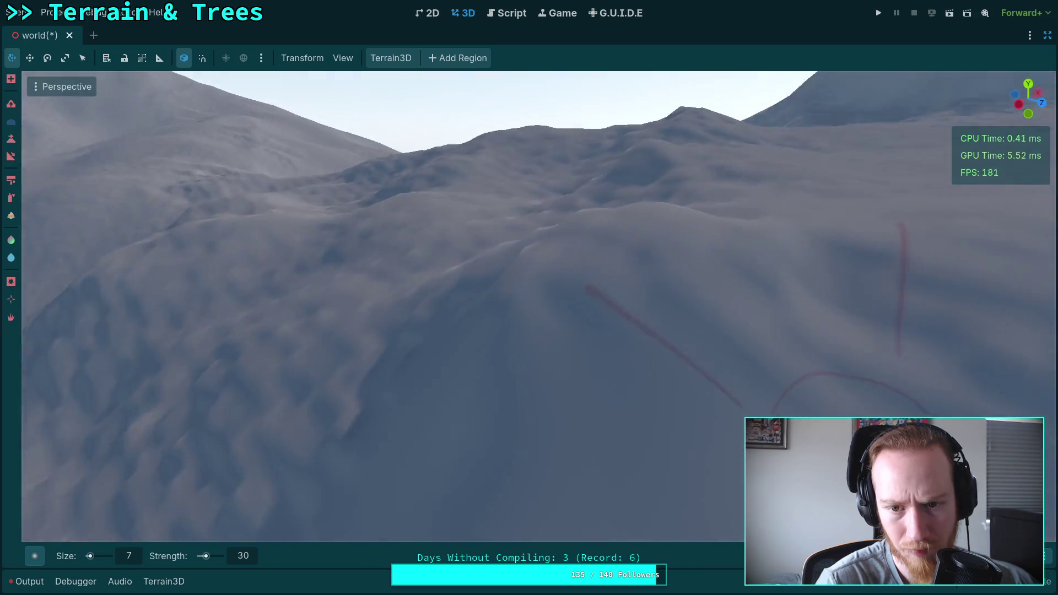
right_click(670, 307)
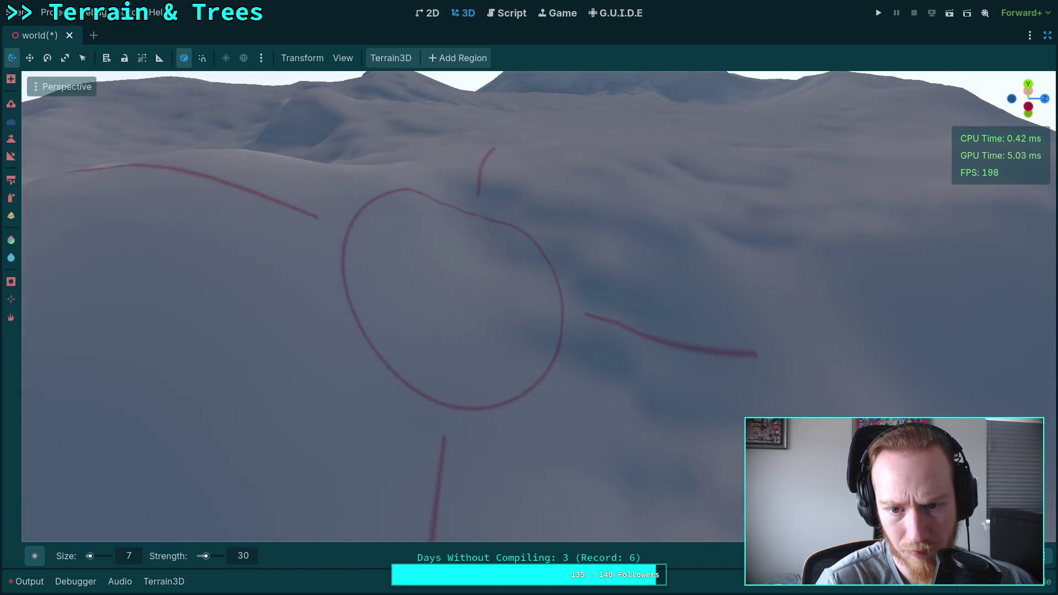
right_click(511, 246)
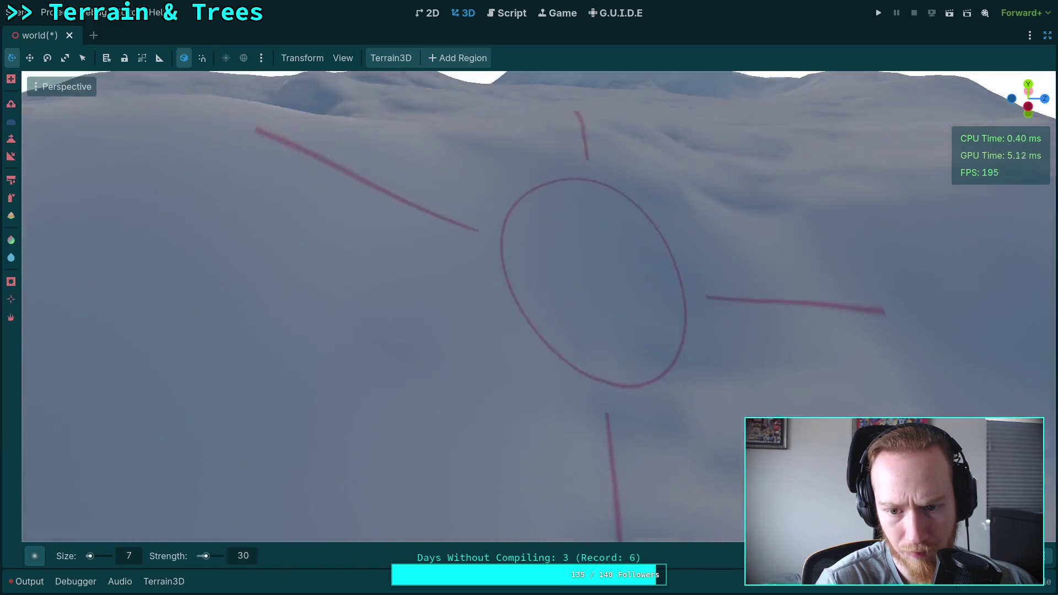
scroll(down, 3)
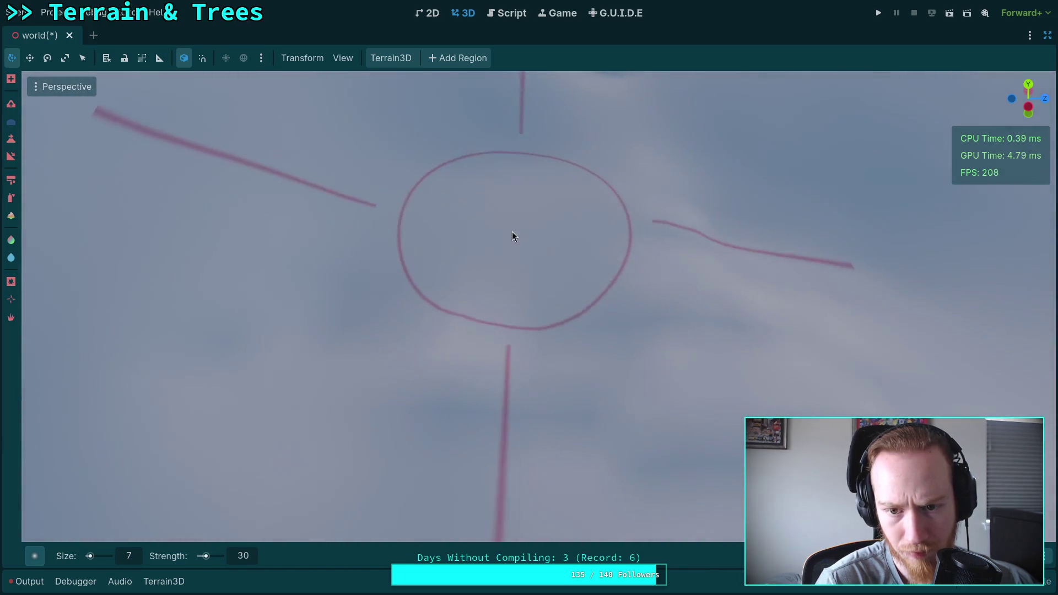
scroll(down, 3)
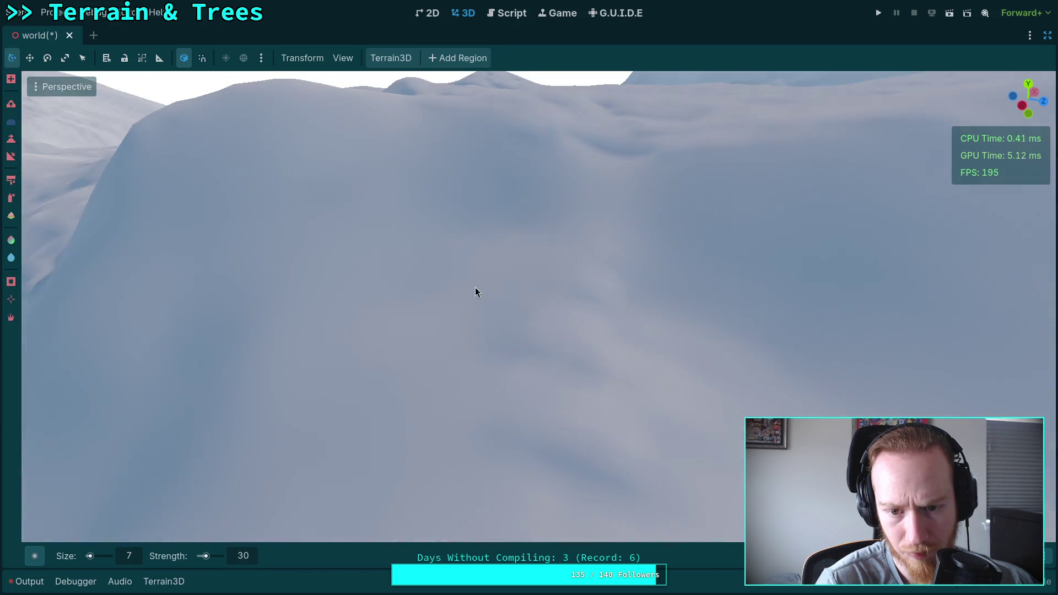
scroll(down, 3)
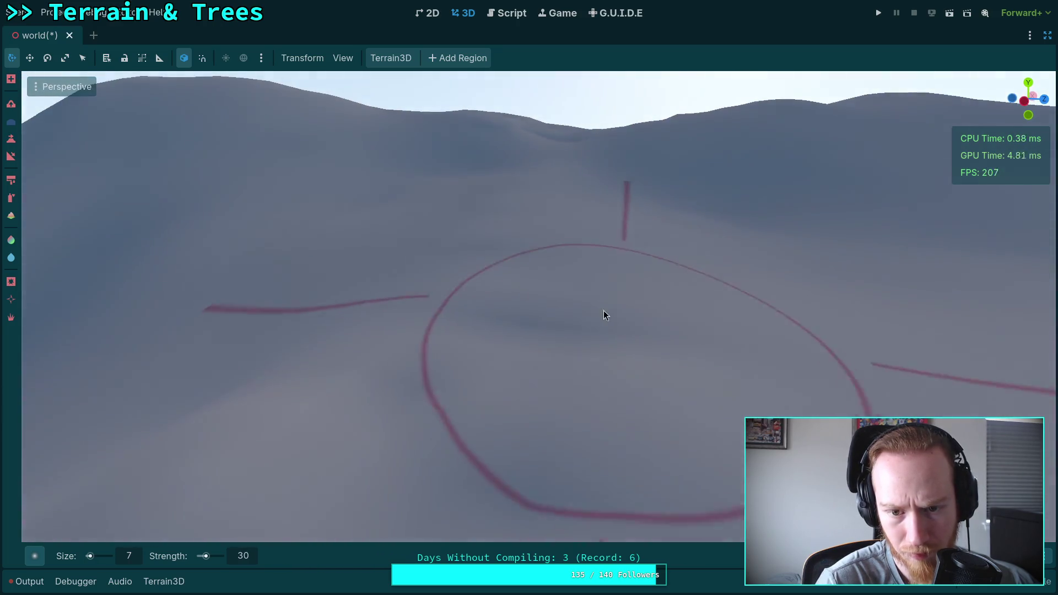
scroll(up, 3)
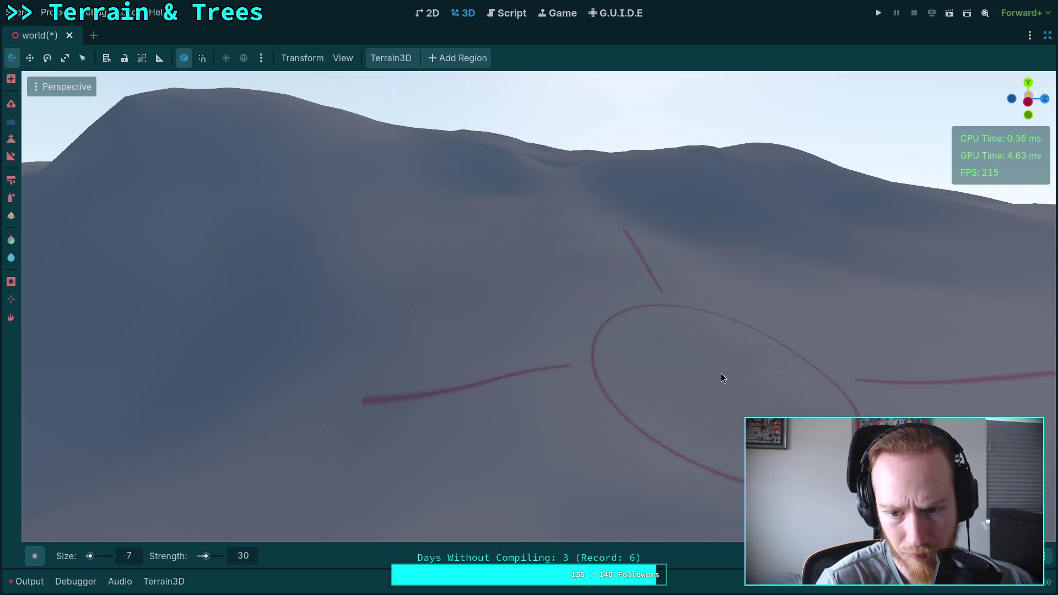
scroll(up, 3)
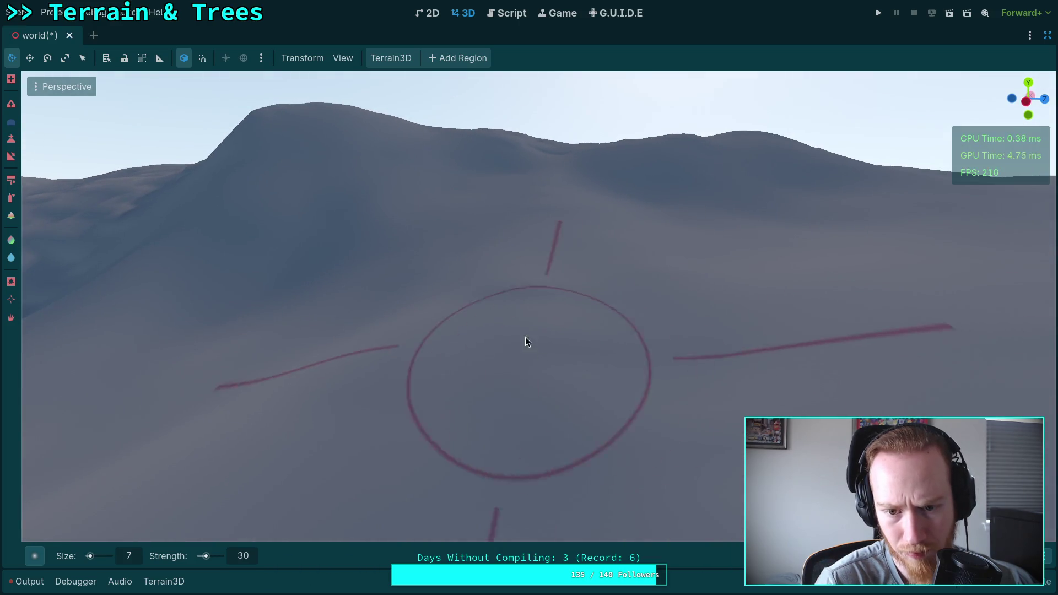
scroll(up, 3)
Orbit around the sculpted terrain to inspect the snowy slopes, ridge and hilltop from above.
drag(596, 356, 705, 352)
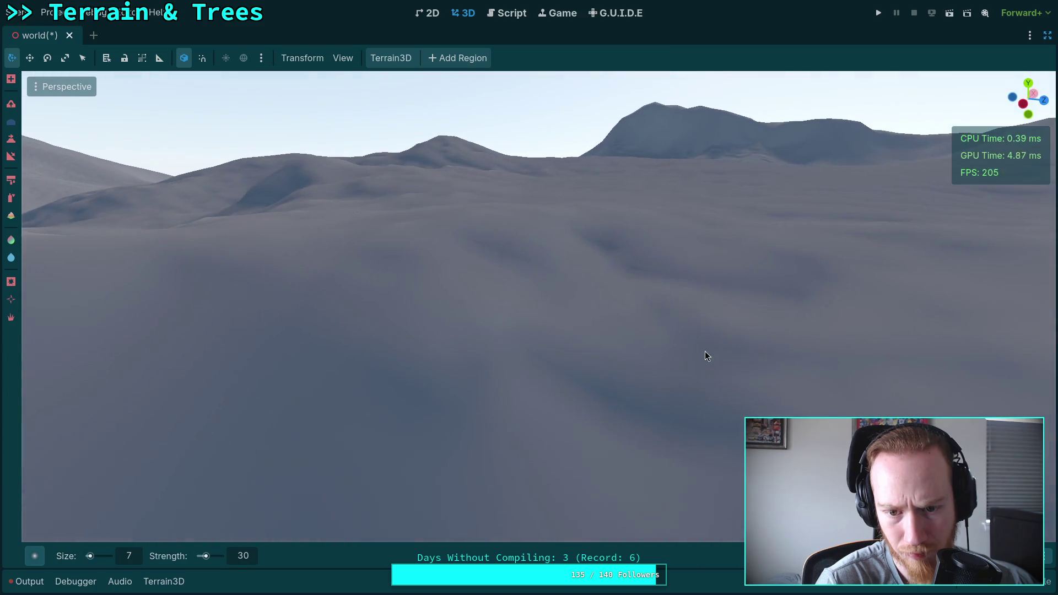
drag(616, 258, 564, 382)
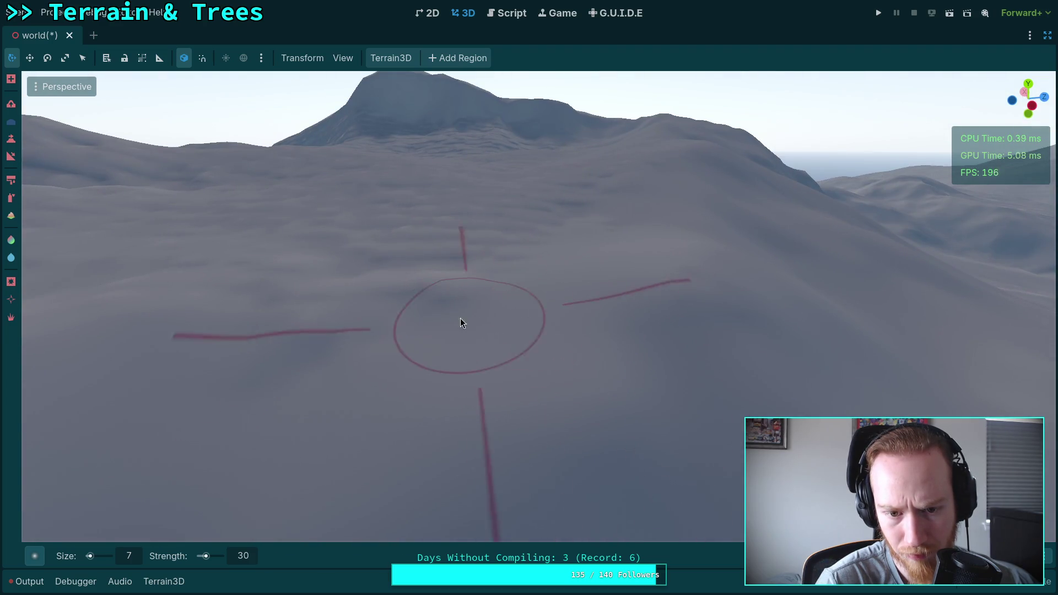
drag(316, 345, 502, 358)
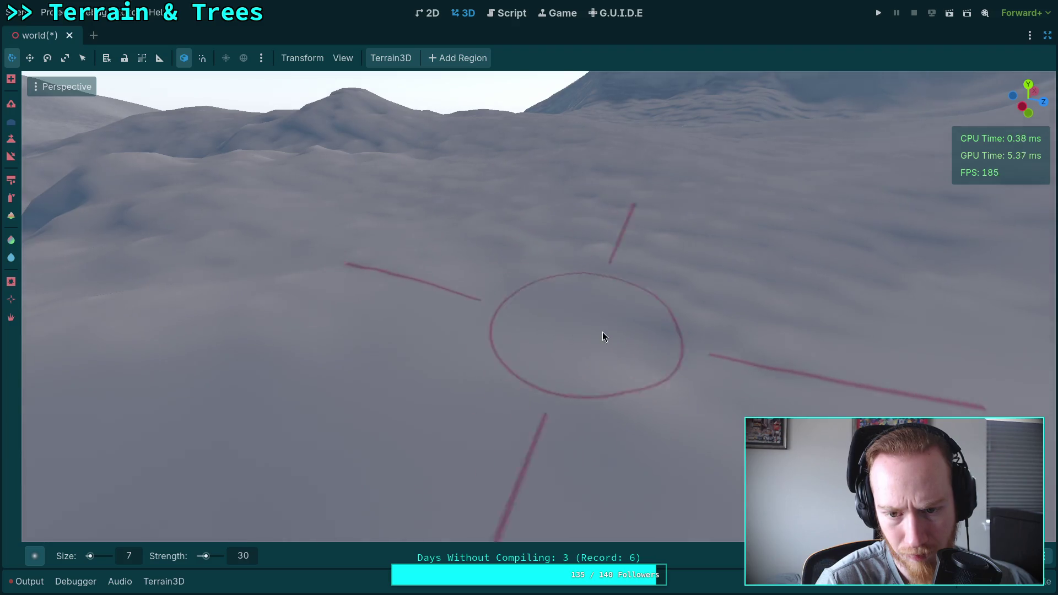
drag(818, 339, 818, 309)
drag(549, 381, 549, 381)
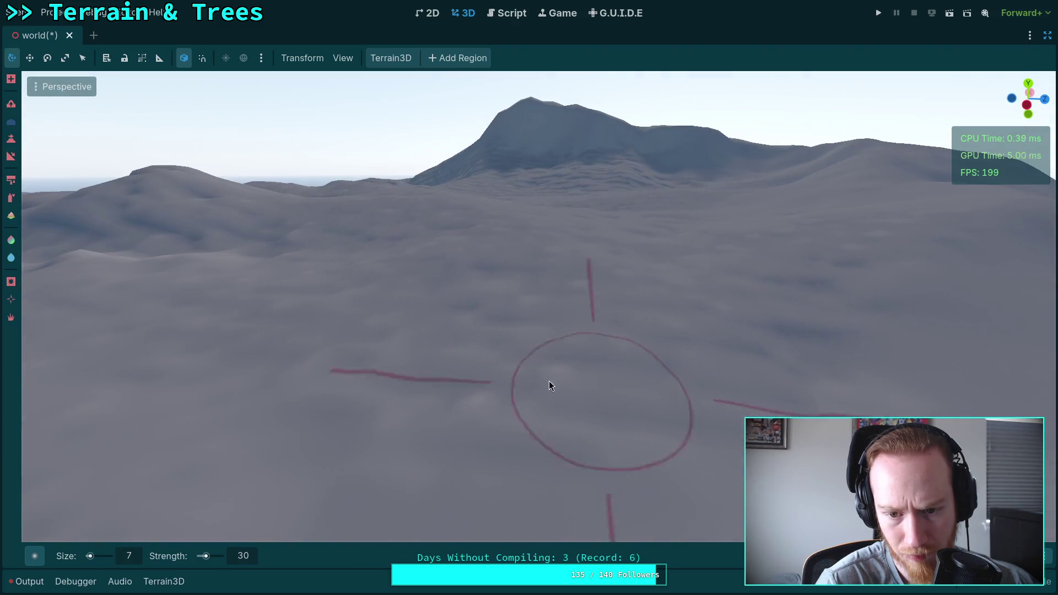
drag(435, 280, 435, 280)
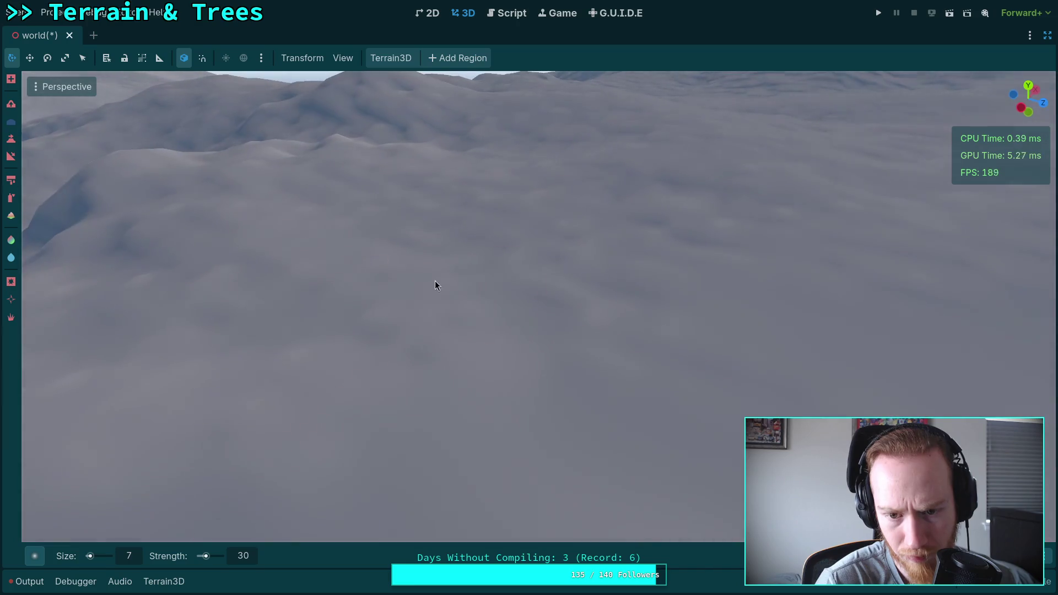
drag(490, 314, 497, 298)
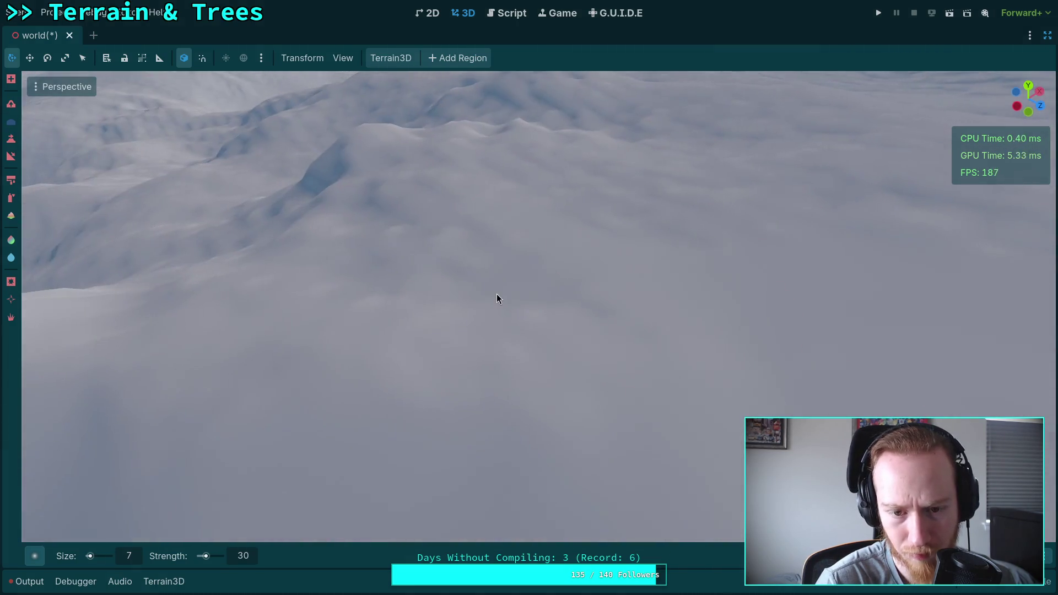
drag(401, 322, 402, 322)
drag(500, 347, 501, 347)
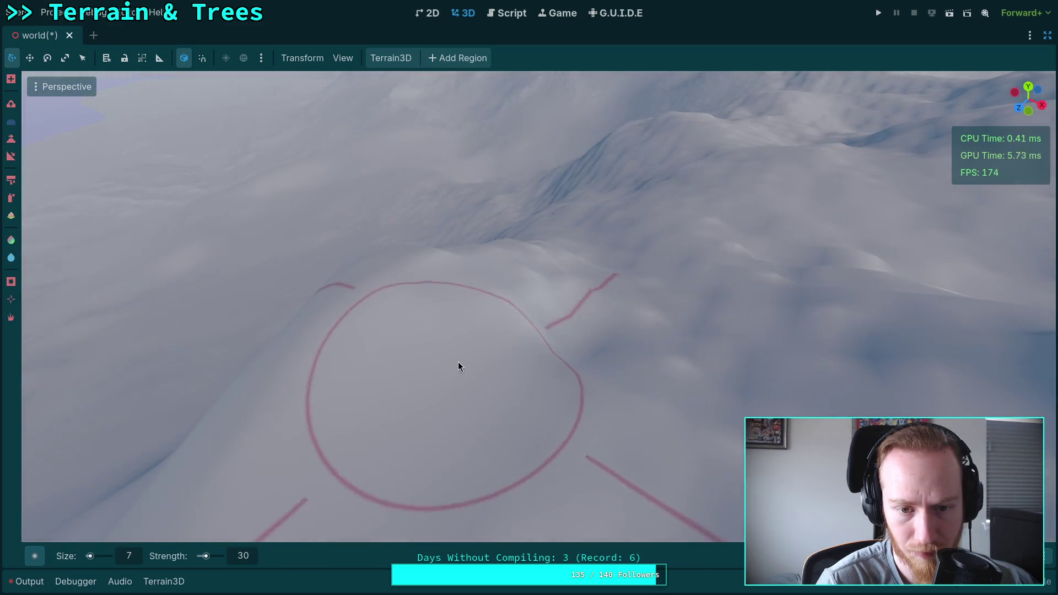
drag(664, 314, 663, 314)
drag(591, 339, 591, 340)
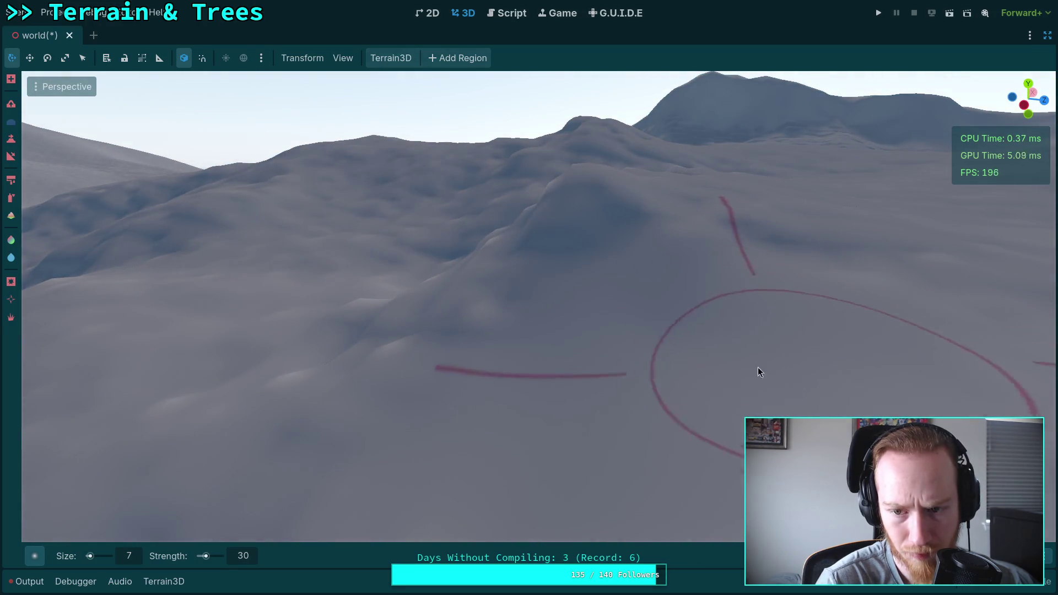
drag(759, 367, 758, 367)
drag(690, 359, 690, 358)
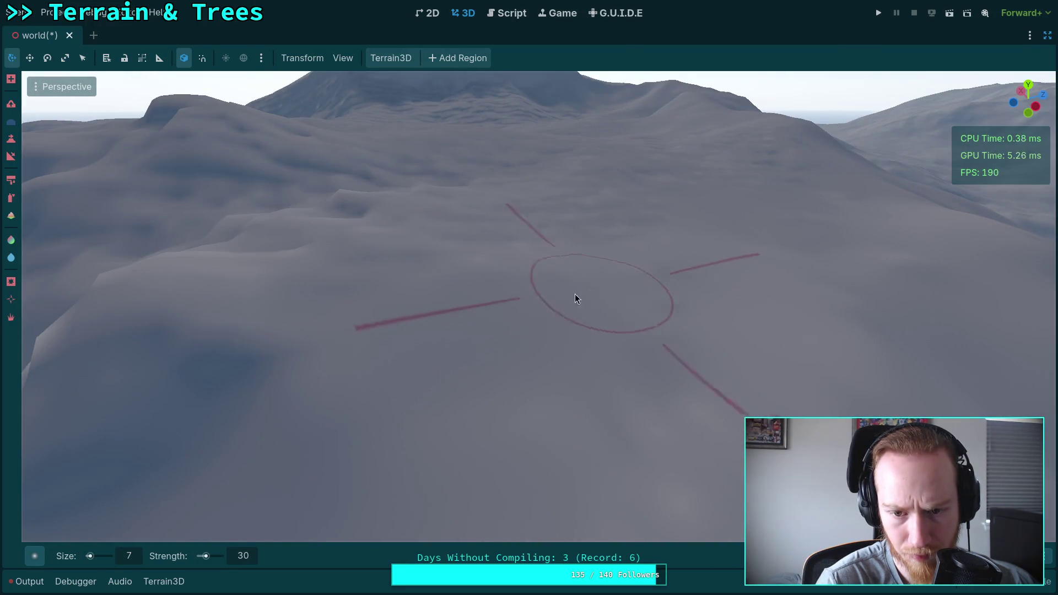
drag(577, 296, 524, 303)
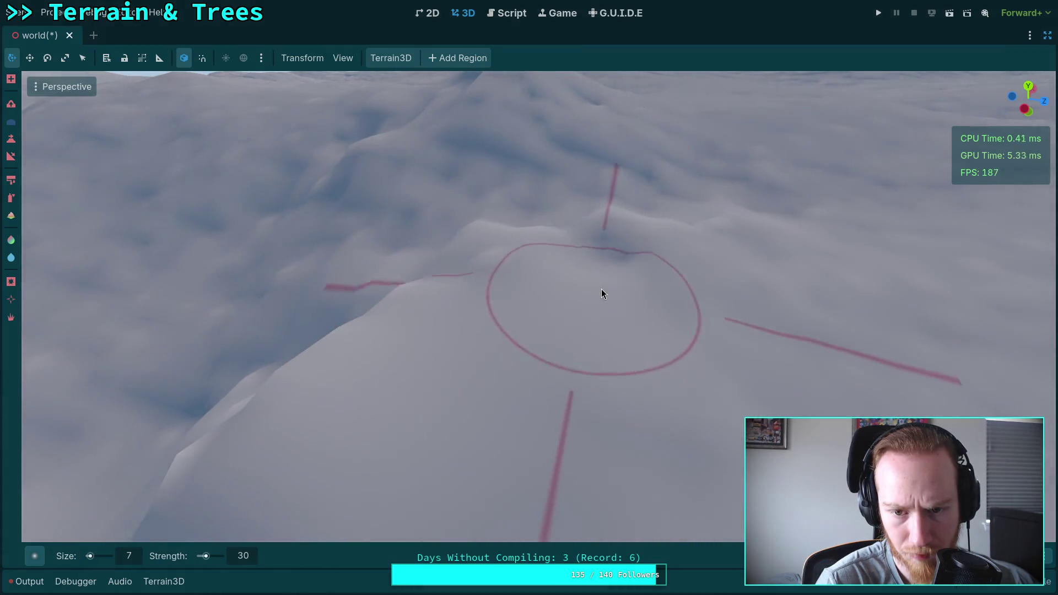
drag(728, 269, 581, 286)
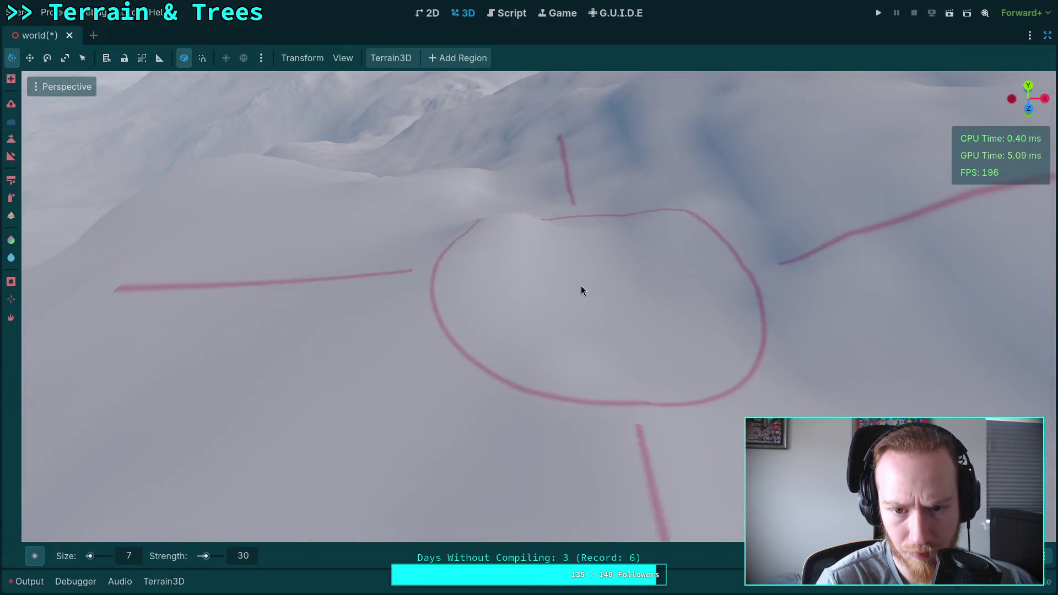
drag(544, 243, 527, 337)
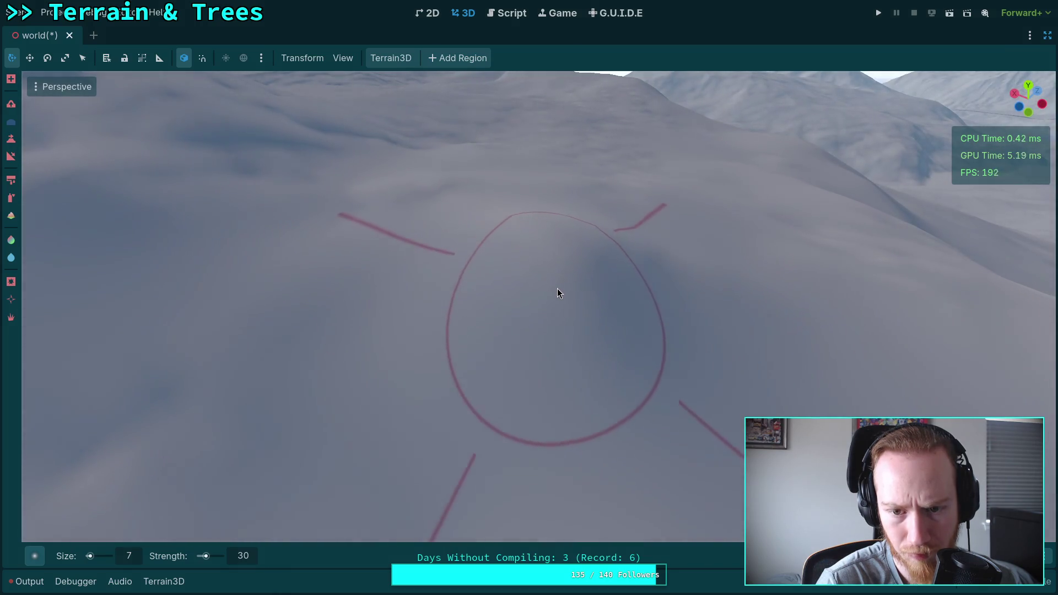
Check the ridge and distant mountains, then save the world scene with Ctrl+S.
drag(566, 277, 649, 300)
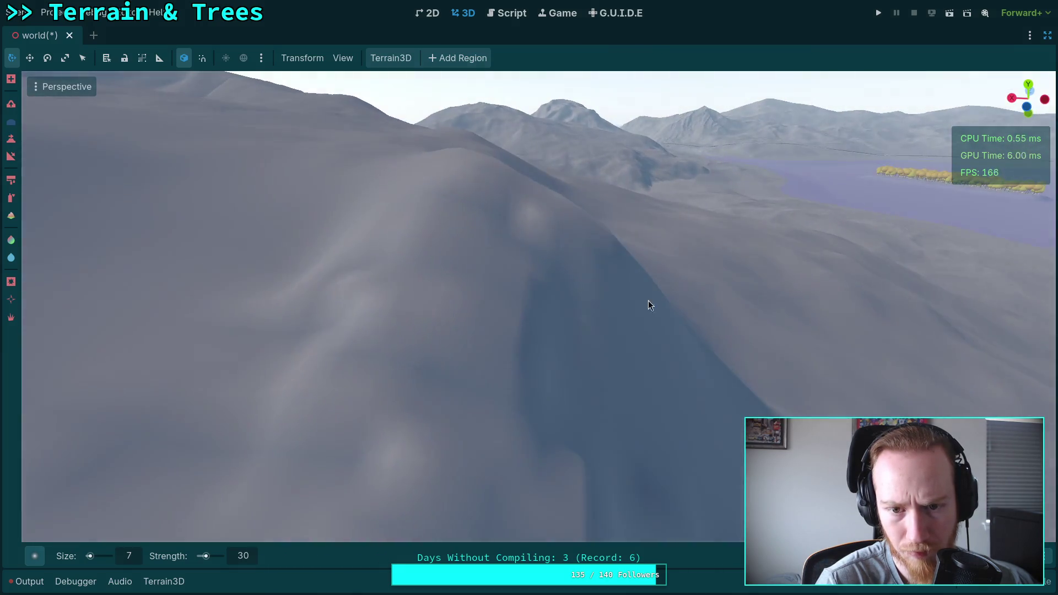
drag(477, 260, 476, 342)
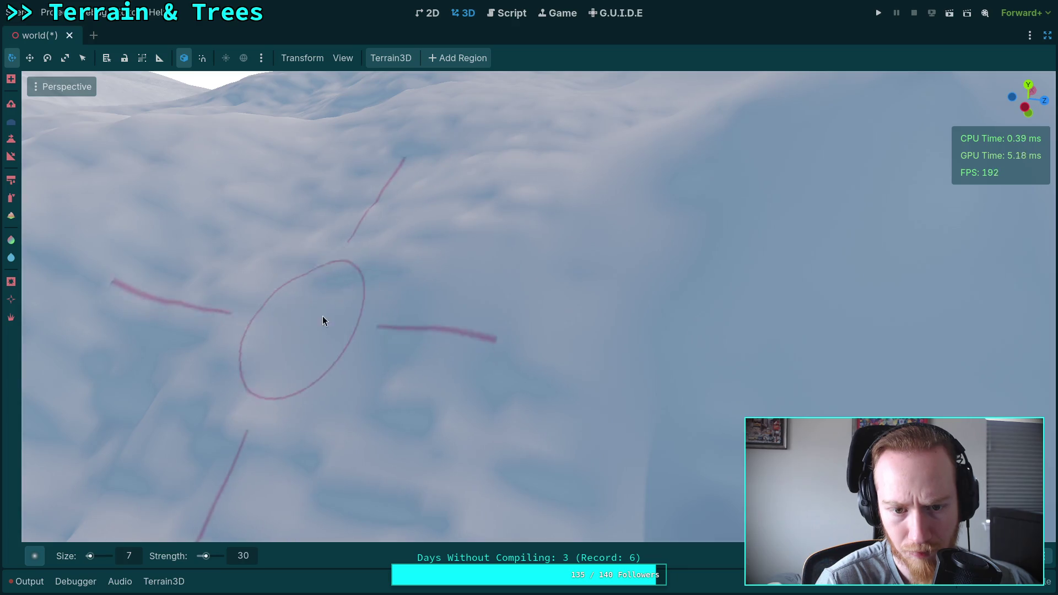
drag(618, 421, 606, 386)
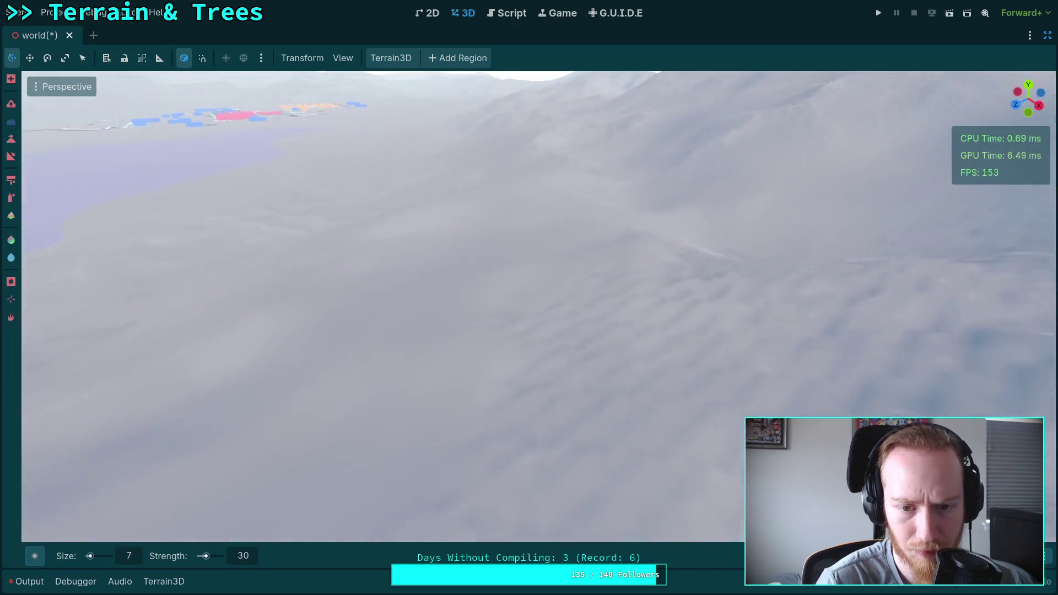
drag(643, 323, 643, 323)
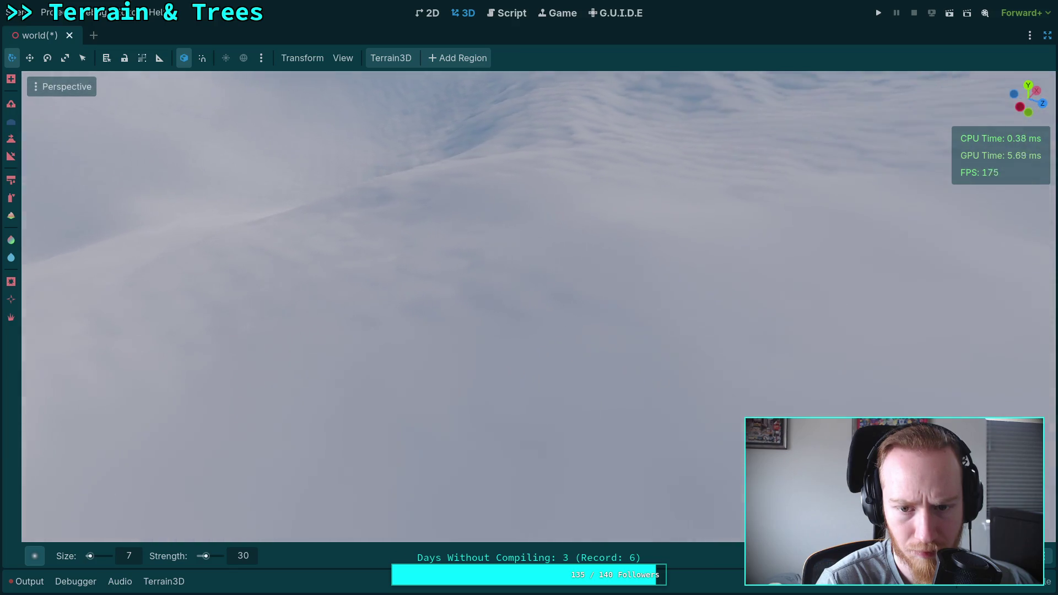
drag(455, 310, 338, 346)
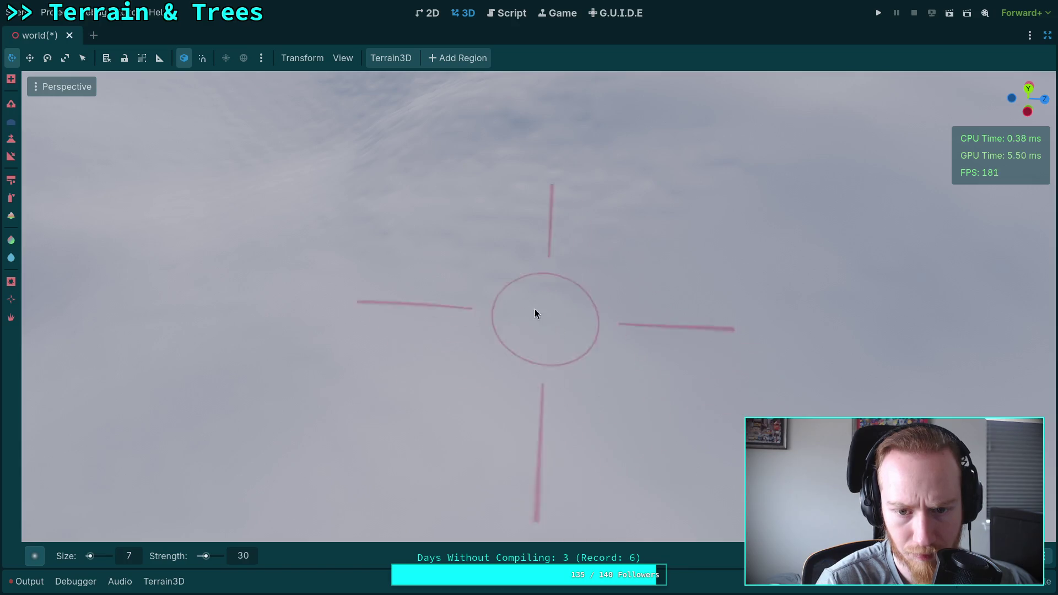
drag(665, 232, 458, 300)
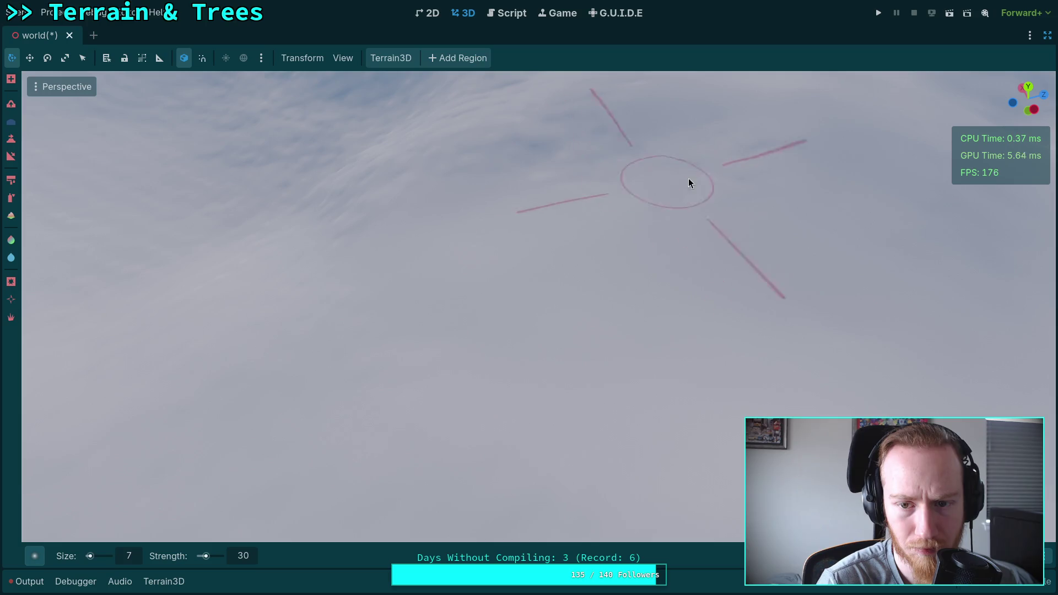
key(ctrl+s)
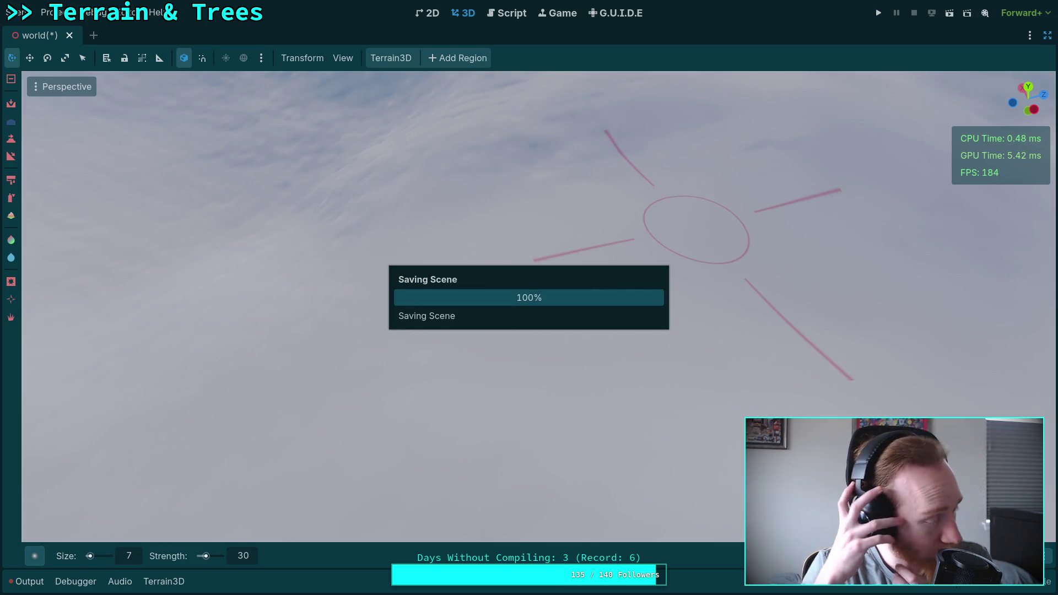
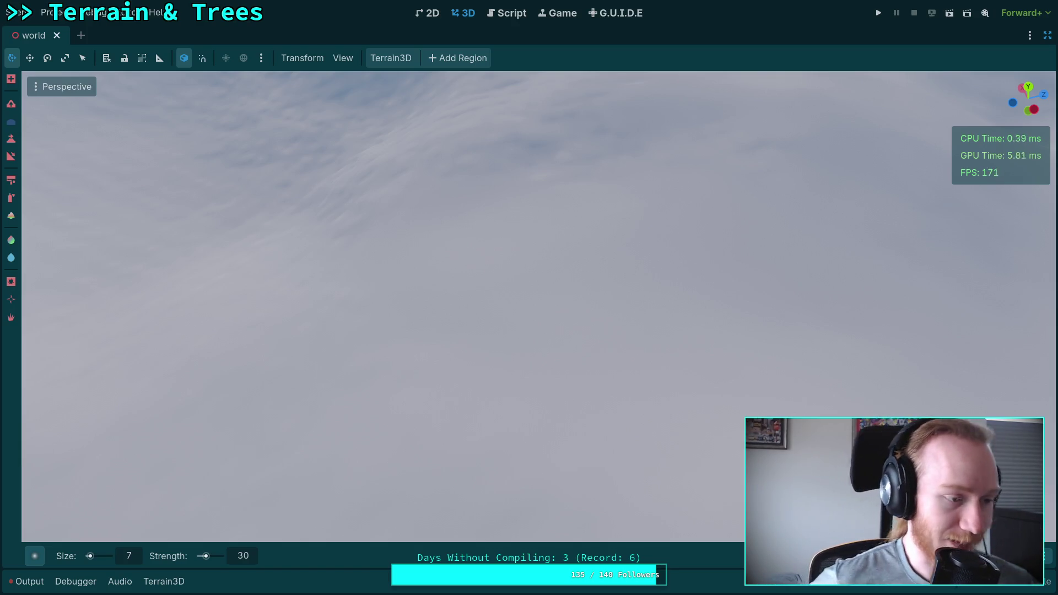
Sculpt a first stroke over the snowy hills with the size 7, strength 30 brush.
drag(551, 220, 505, 298)
drag(553, 323, 510, 267)
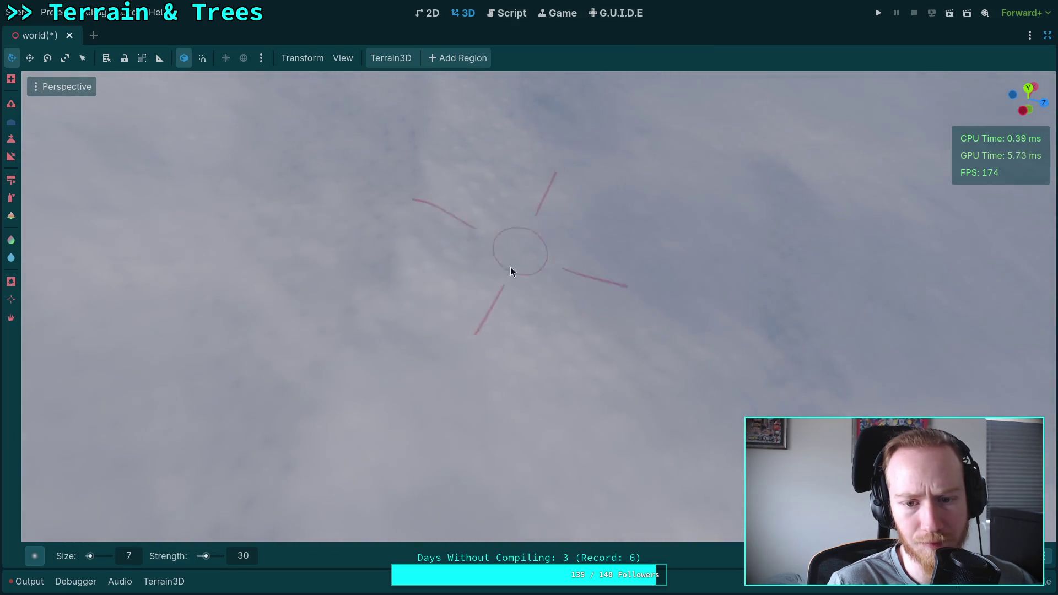
drag(538, 313, 689, 330)
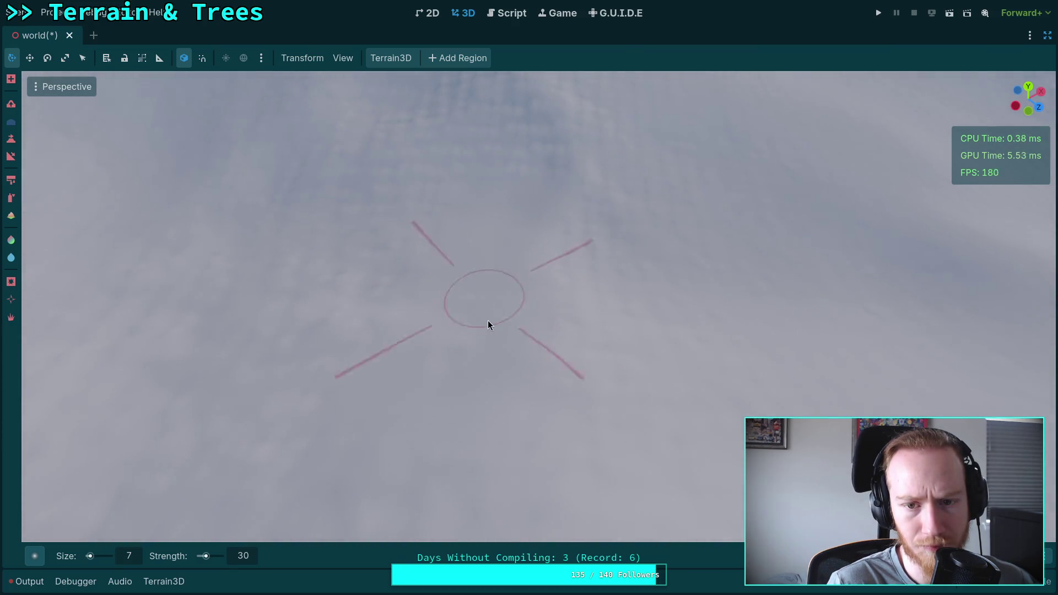
drag(569, 279, 591, 352)
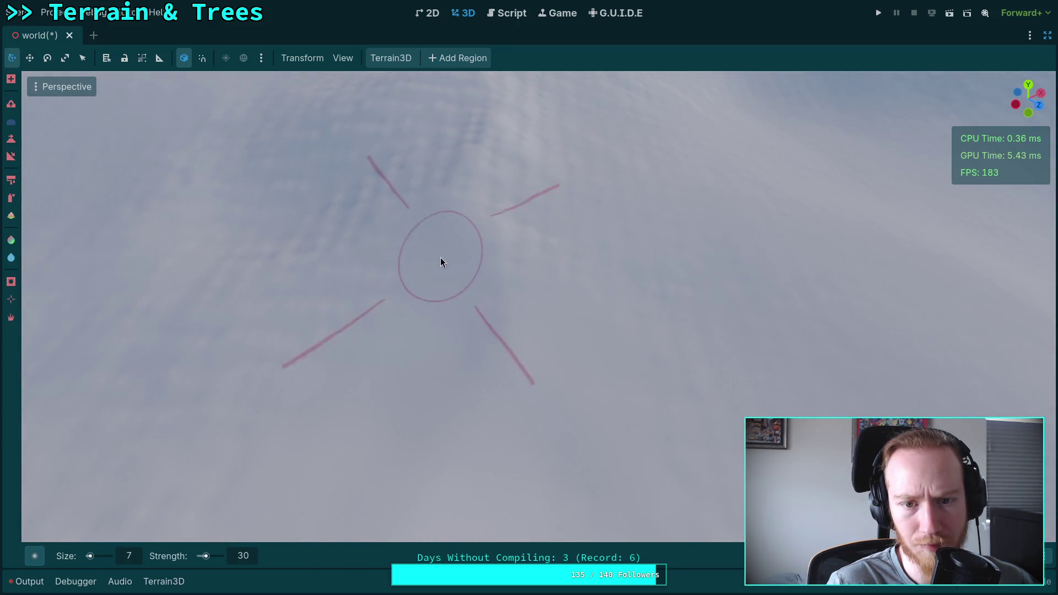
scroll(down, 3)
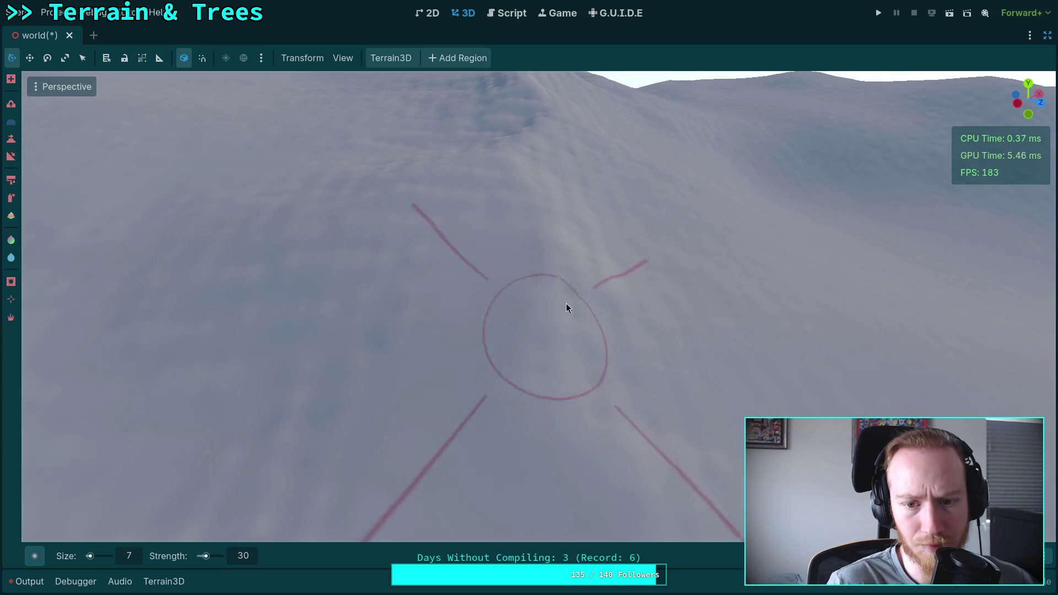
drag(567, 303, 683, 245)
drag(679, 368, 481, 229)
Add two more sculpt strokes, then inspect the rolling hills and ridge from several angles.
drag(501, 350, 501, 269)
drag(532, 385, 504, 322)
drag(578, 373, 506, 366)
drag(636, 348, 511, 265)
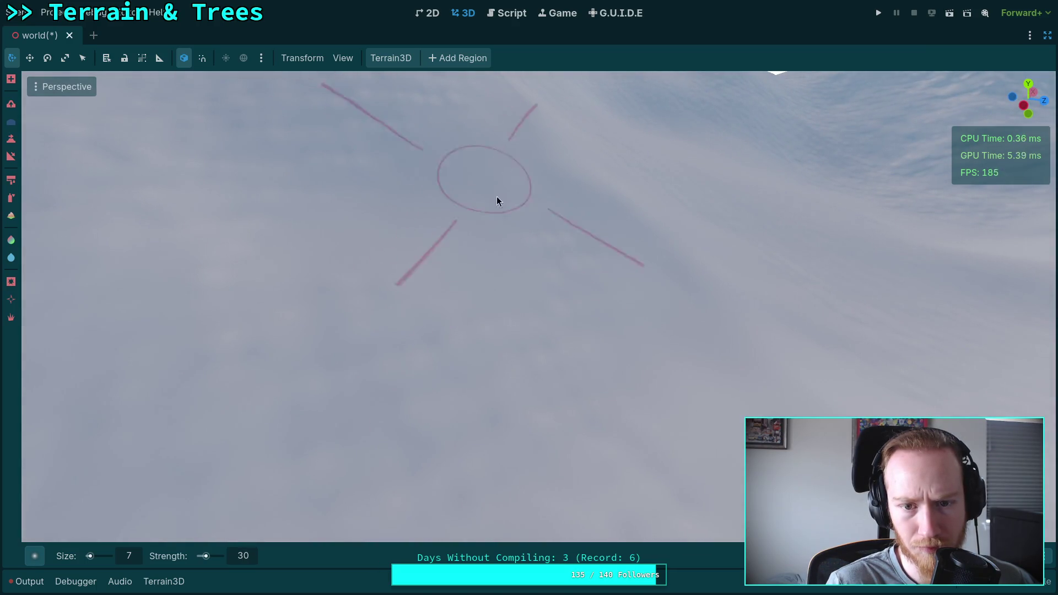
drag(594, 306, 557, 234)
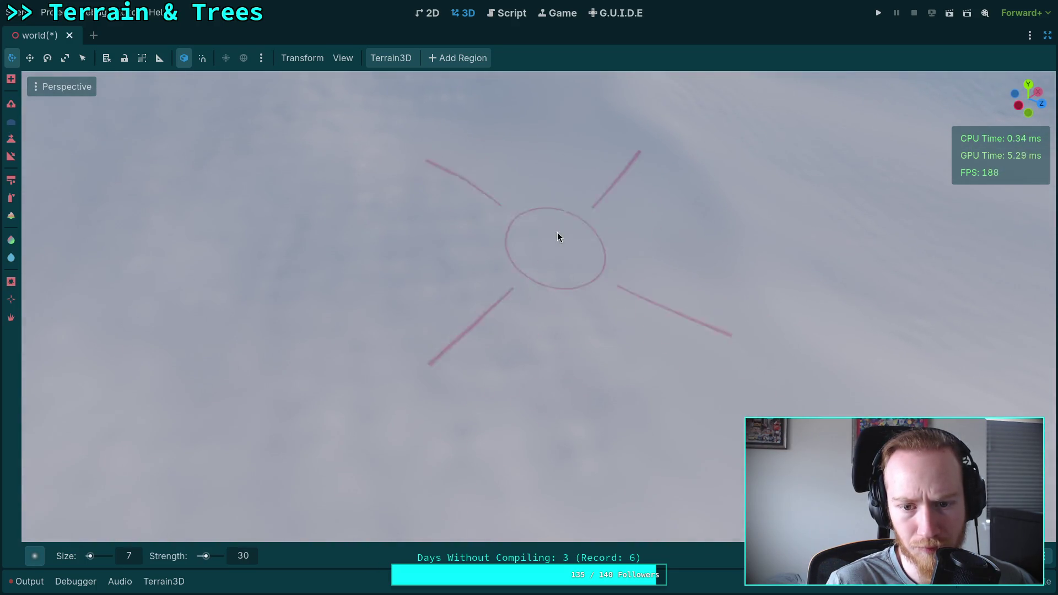
drag(536, 369, 527, 309)
drag(661, 378, 660, 392)
drag(404, 267, 389, 285)
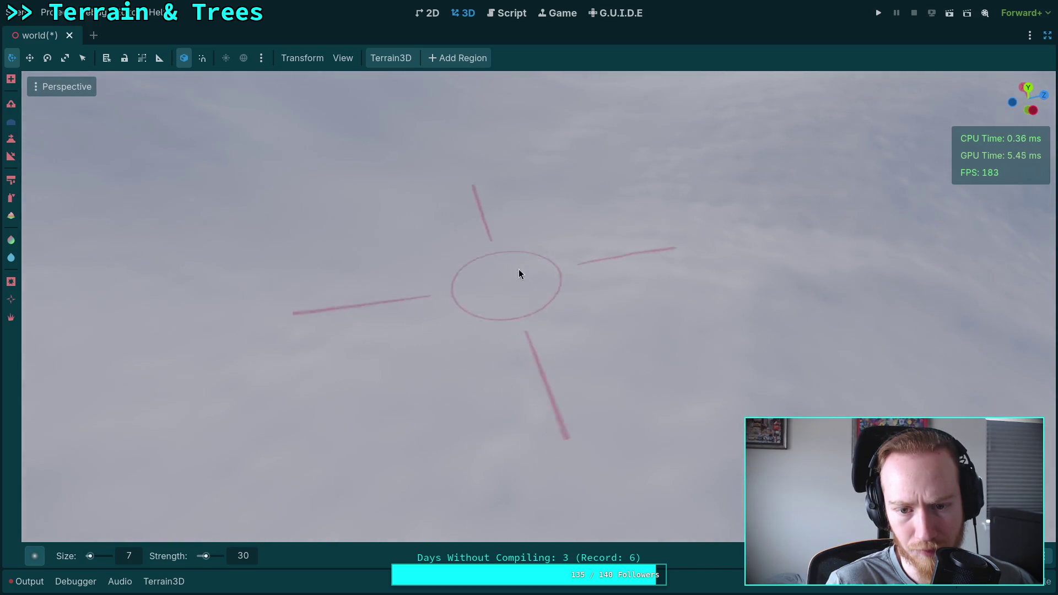
drag(749, 281, 706, 269)
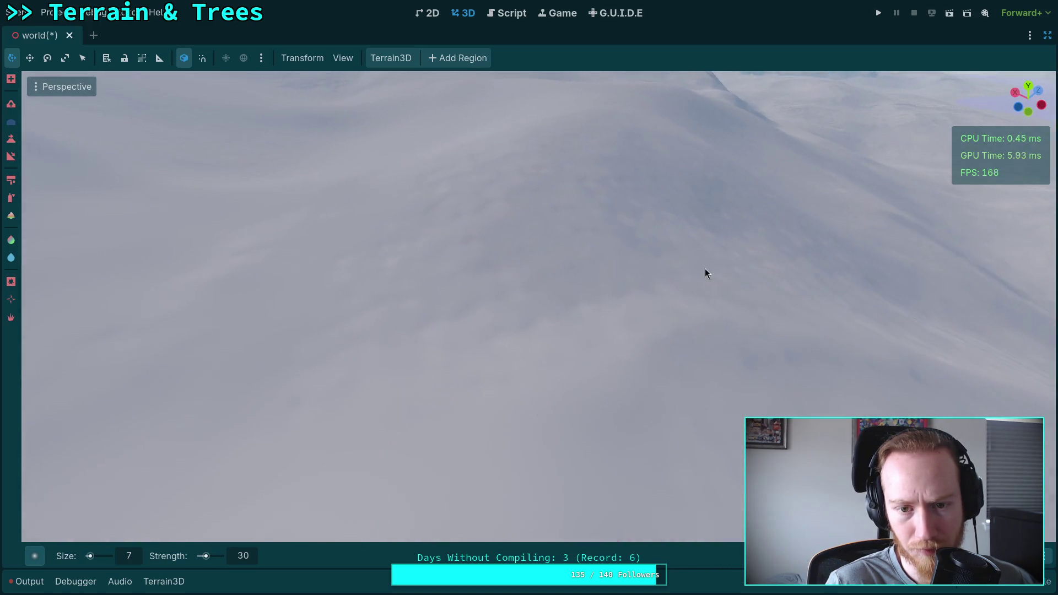
drag(387, 272, 401, 306)
drag(524, 250, 378, 282)
drag(663, 282, 439, 363)
drag(704, 361, 785, 364)
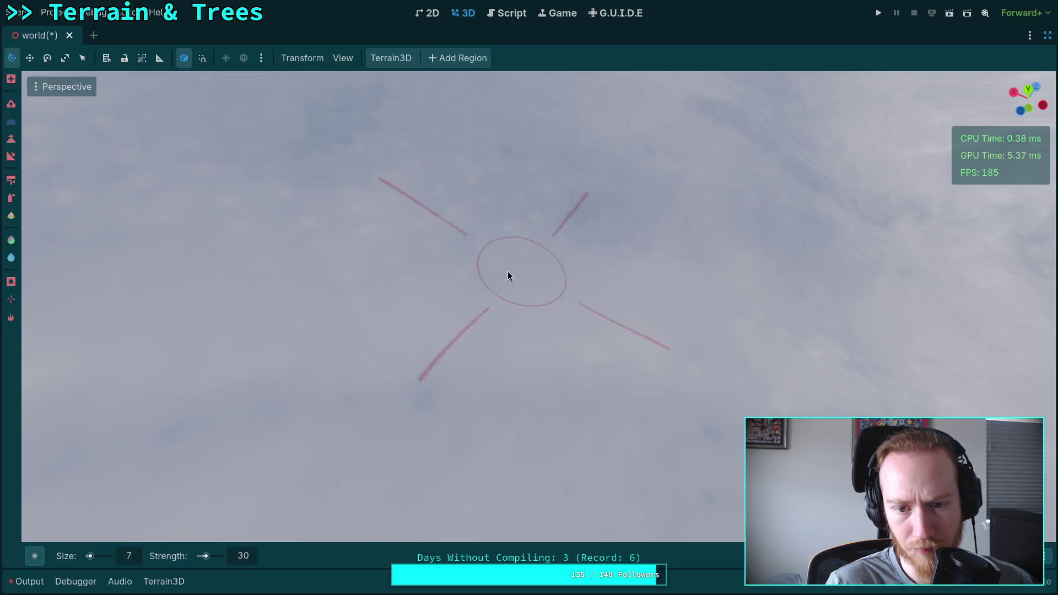
drag(524, 249, 224, 286)
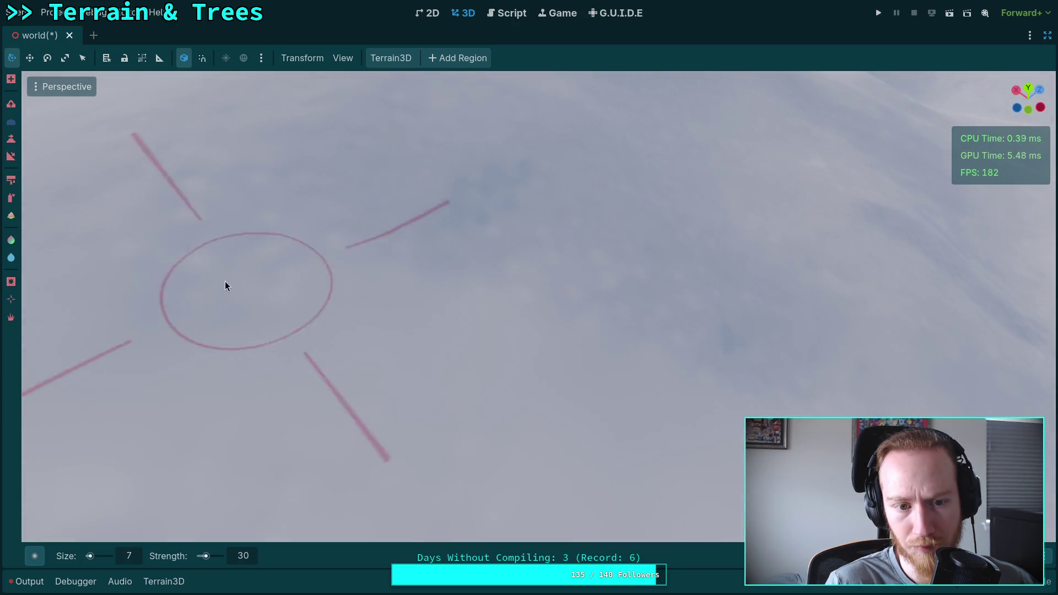
drag(231, 220, 261, 253)
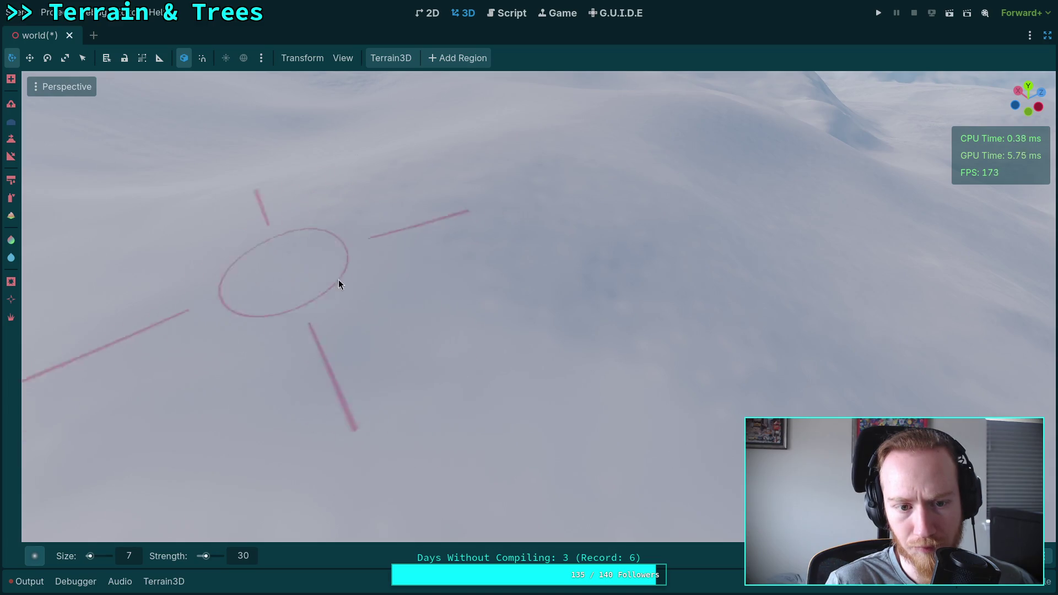
drag(633, 282, 563, 305)
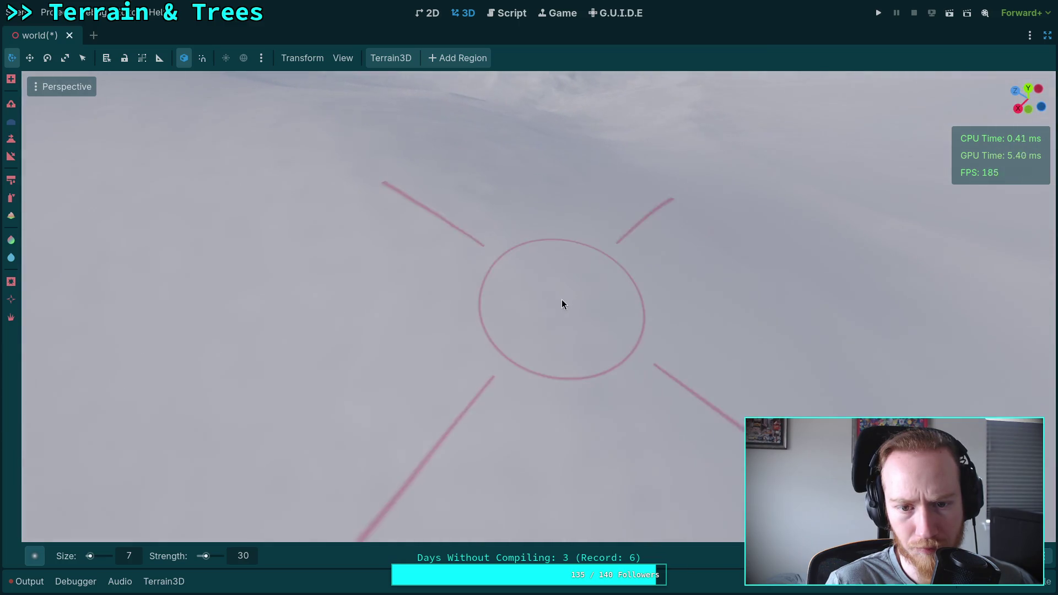
drag(380, 316, 395, 335)
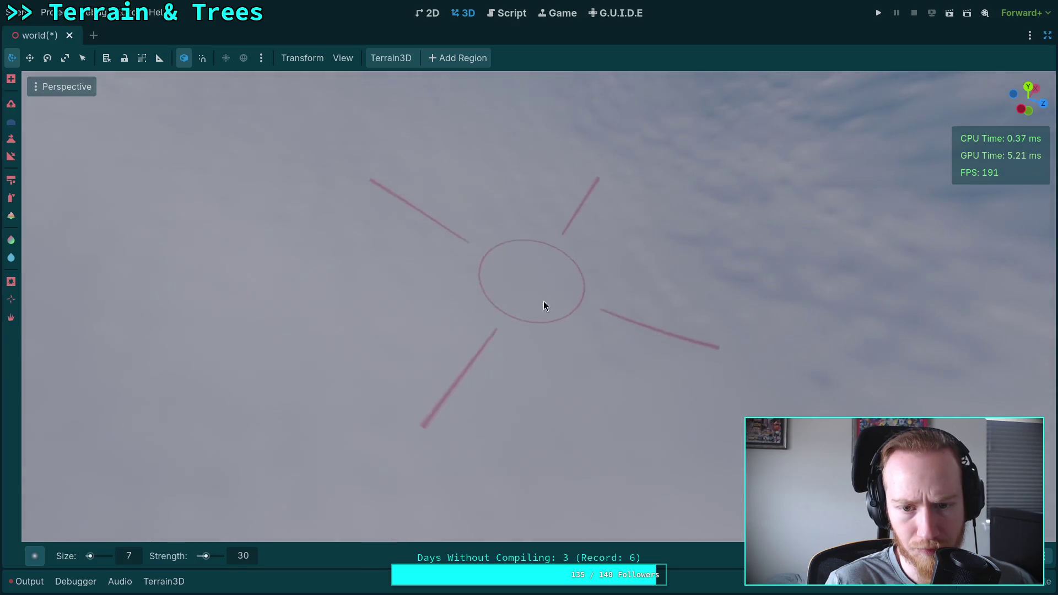
drag(633, 224, 536, 286)
drag(560, 345, 466, 403)
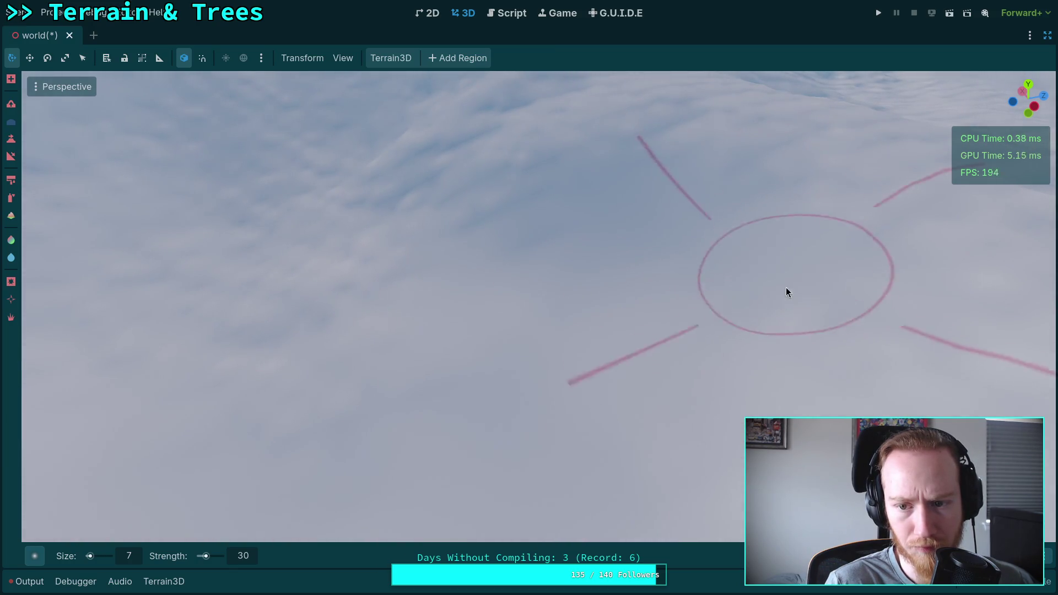
drag(884, 233, 543, 296)
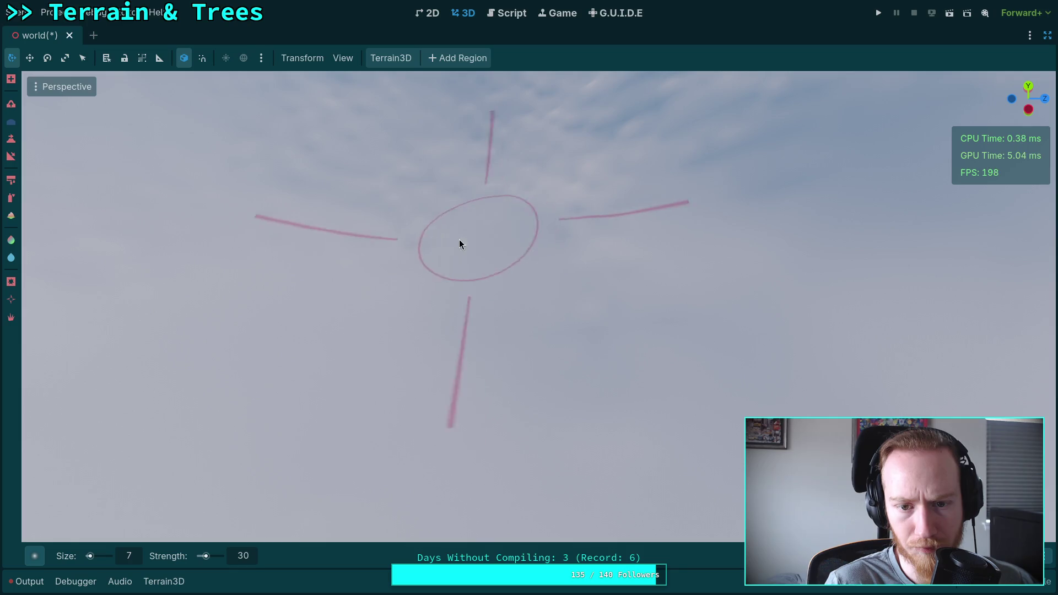
drag(612, 352, 609, 352)
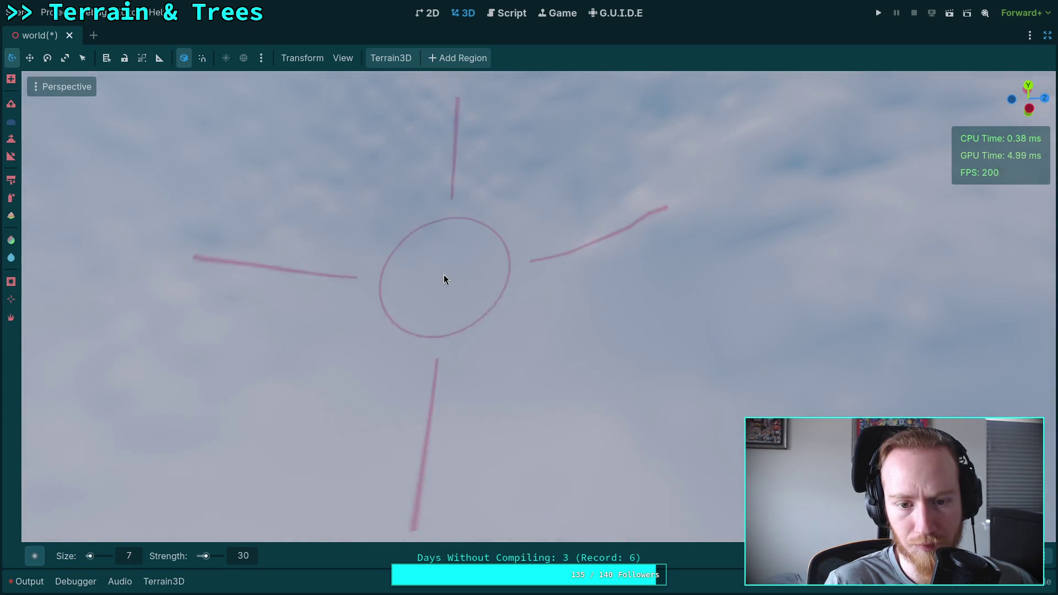
drag(445, 275, 443, 290)
drag(649, 231, 491, 345)
drag(575, 348, 447, 378)
drag(546, 404, 449, 212)
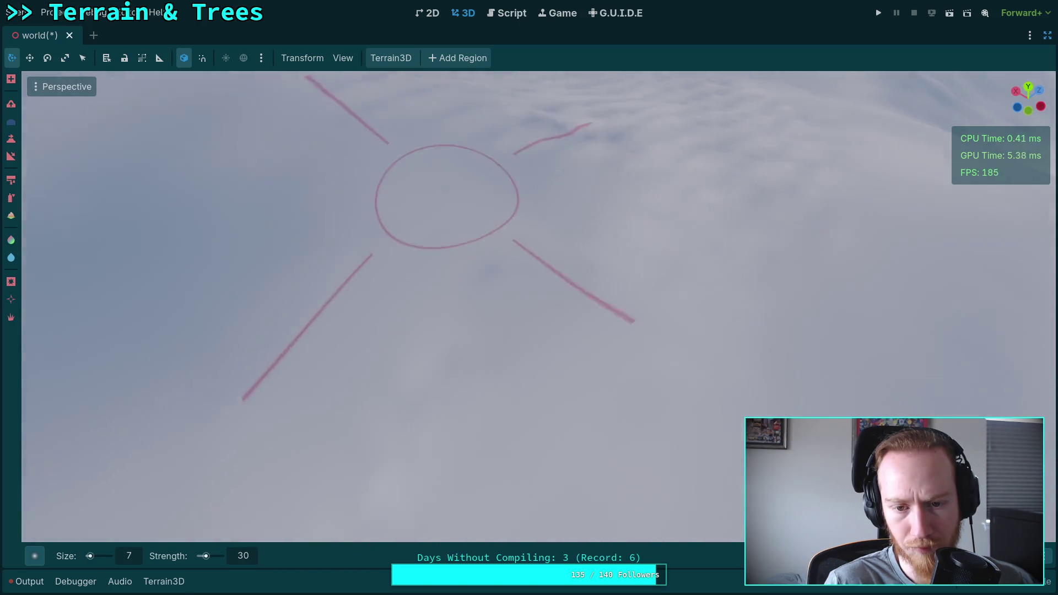
right_click(381, 407)
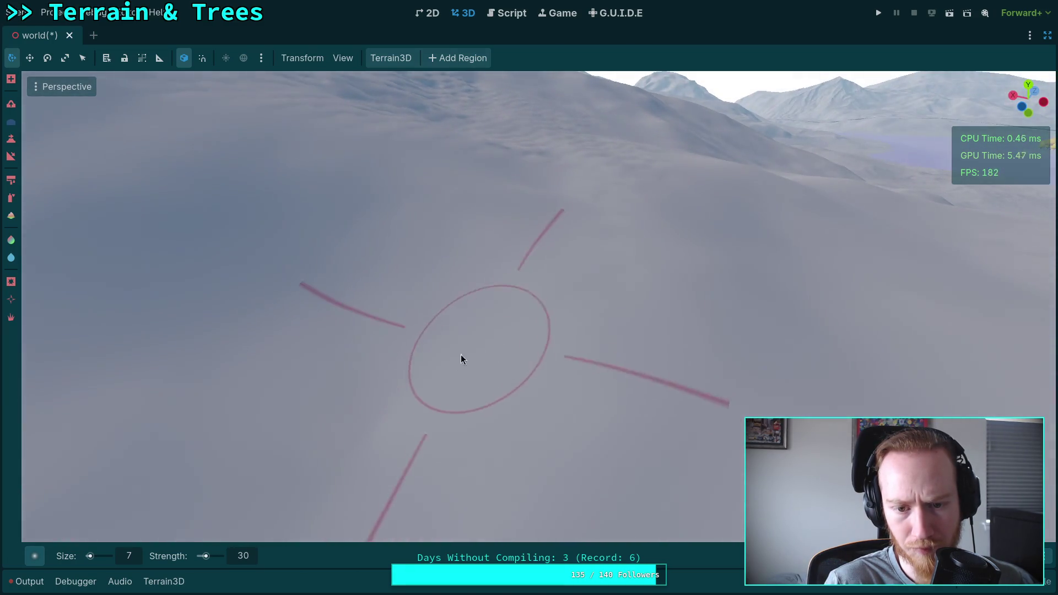
From a low angled view, smooth the bumpy snow at the lower left of the slope.
right_click(461, 355)
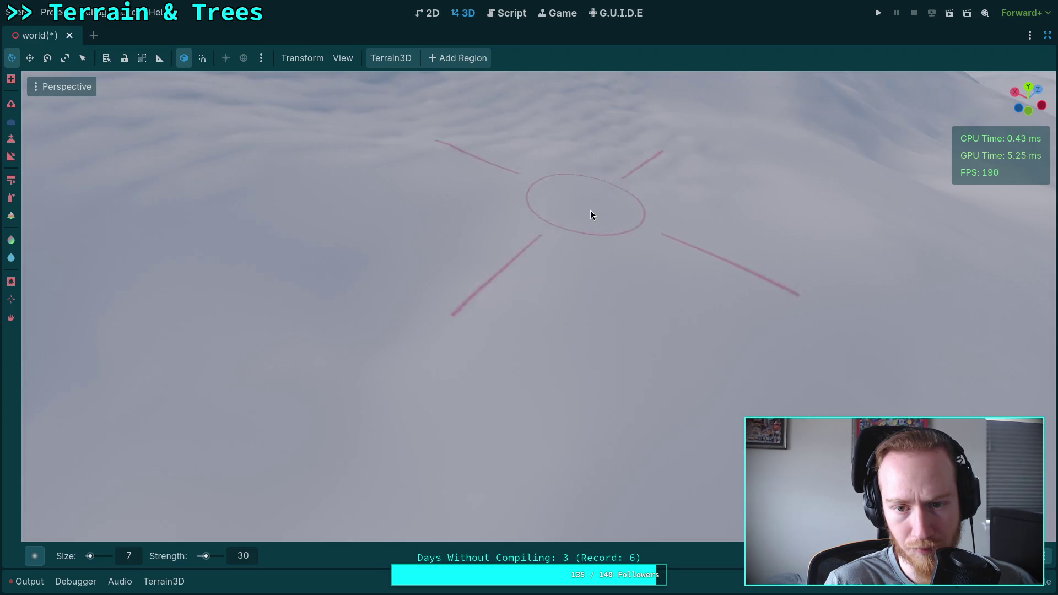
middle_click(590, 214)
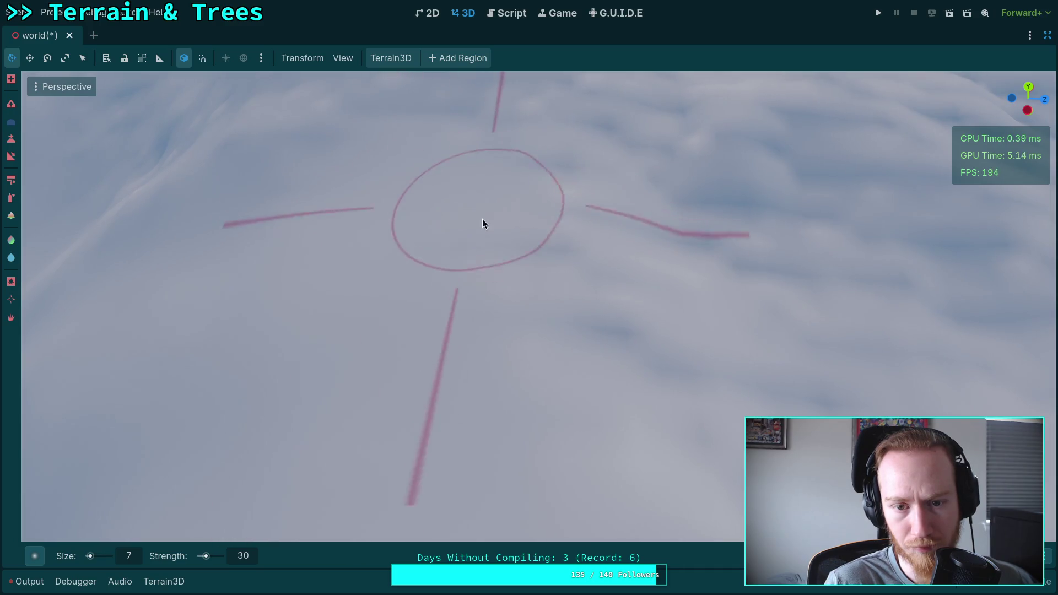
middle_click(626, 349)
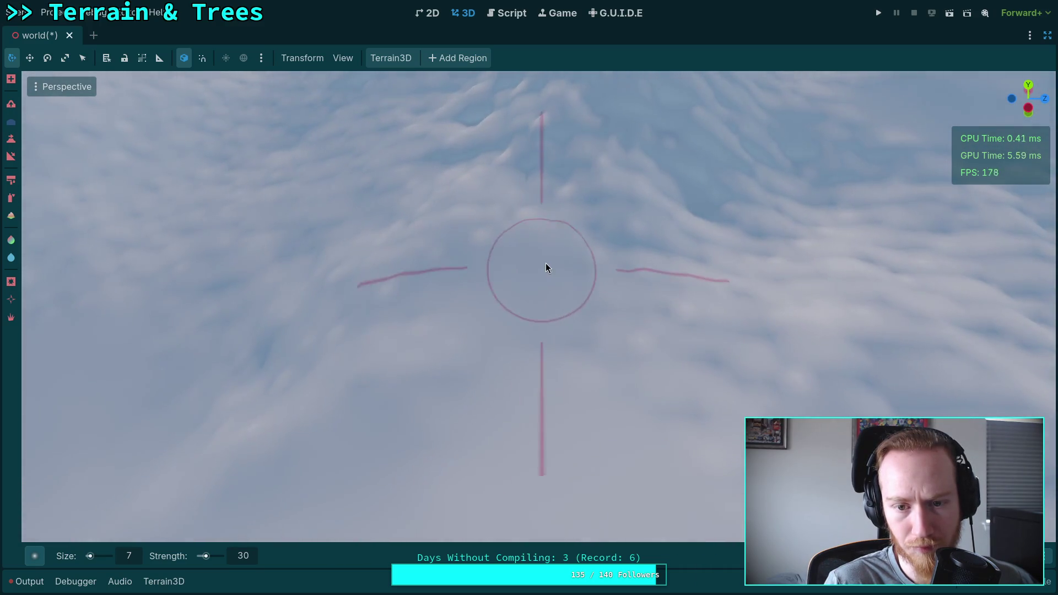
middle_click(546, 263)
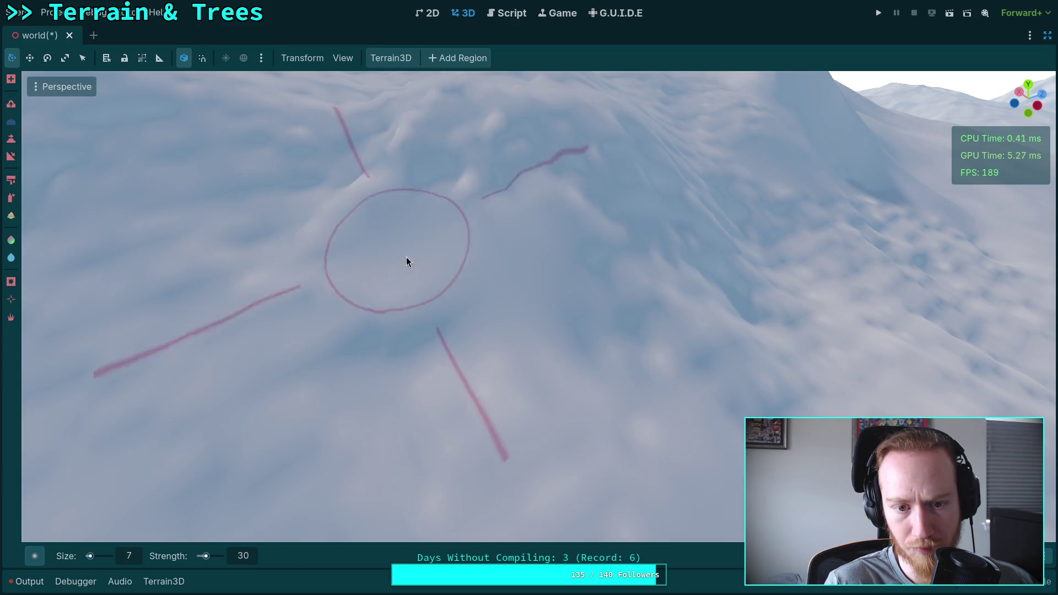
middle_click(454, 349)
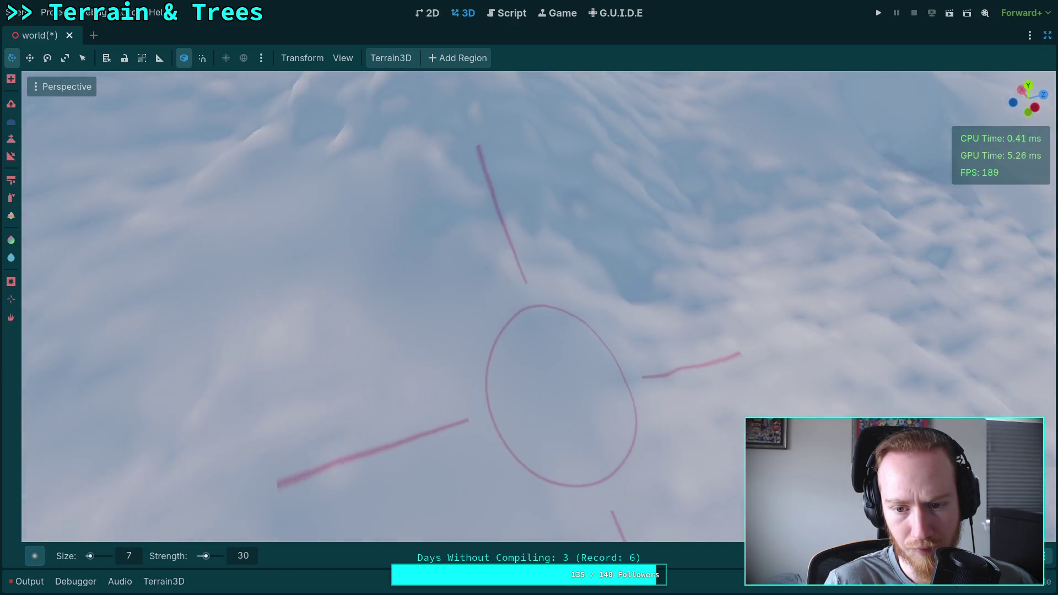
middle_click(568, 395)
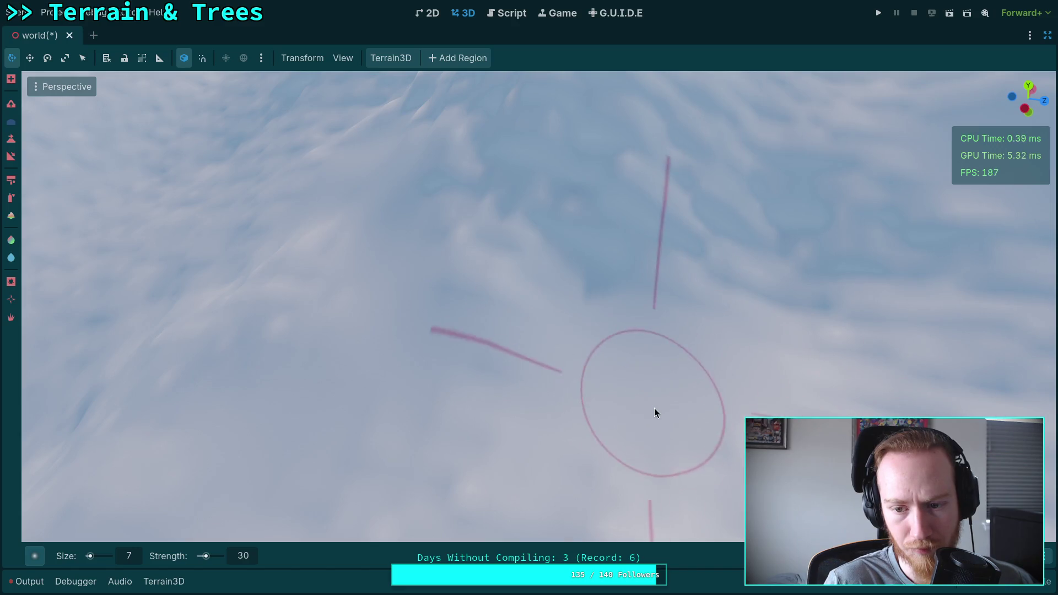
middle_click(655, 412)
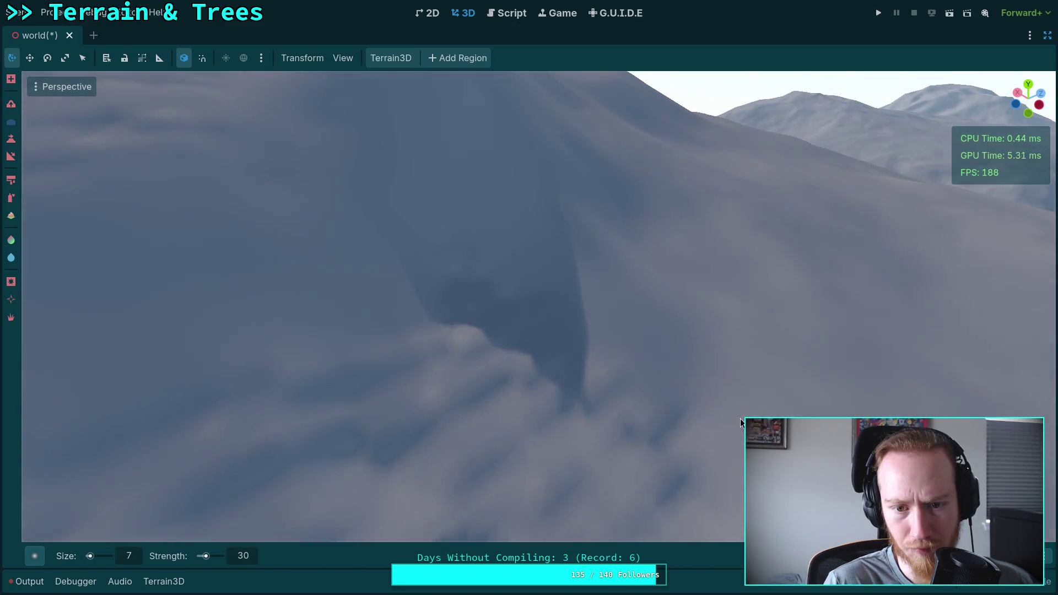
drag(507, 338, 573, 432)
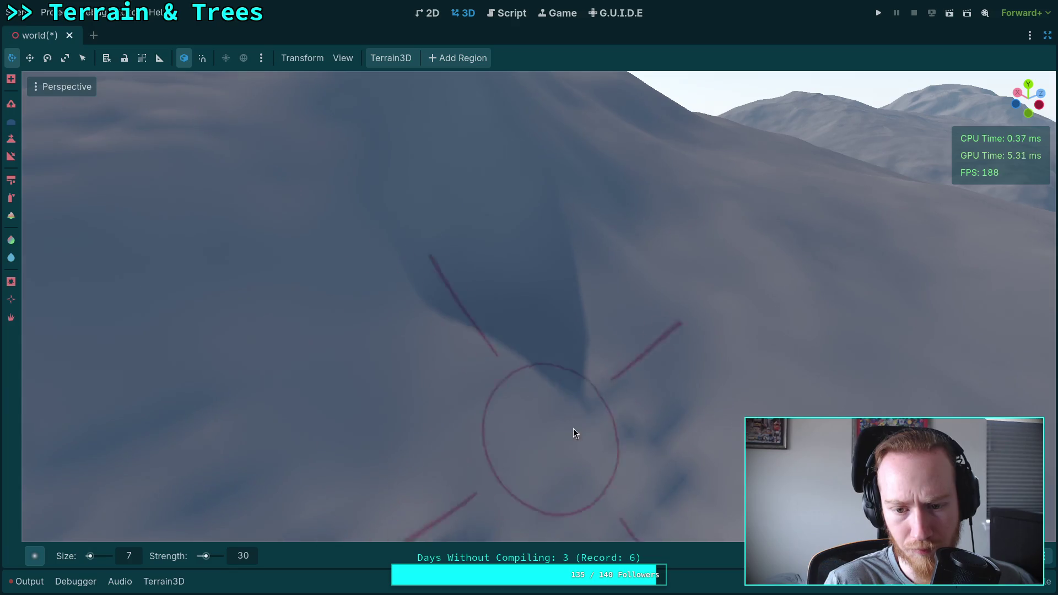
middle_click(563, 493)
drag(471, 326, 587, 357)
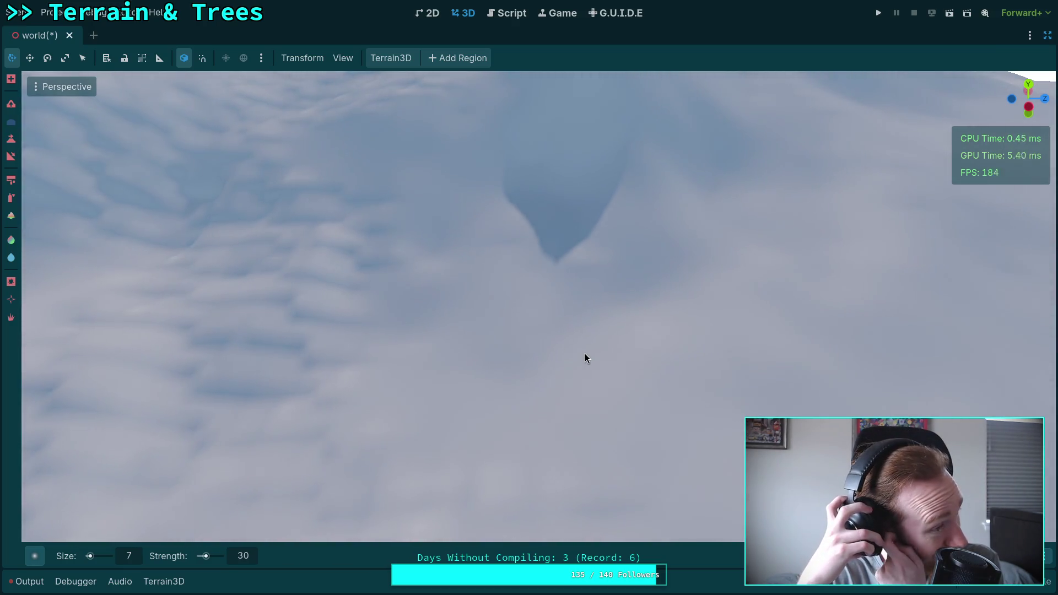
drag(584, 353, 440, 361)
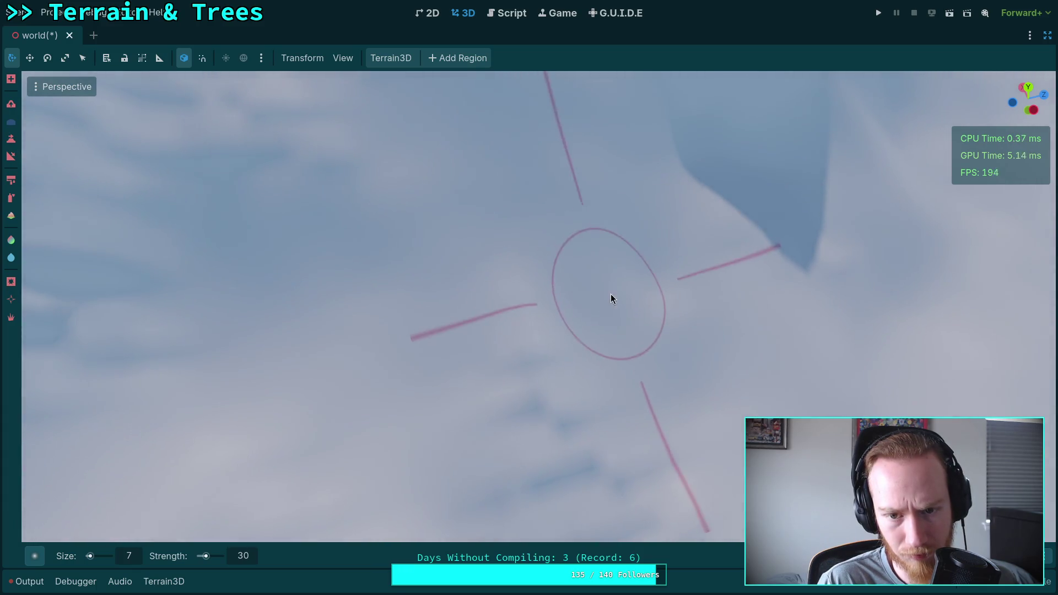
drag(611, 297, 524, 263)
drag(663, 391, 656, 388)
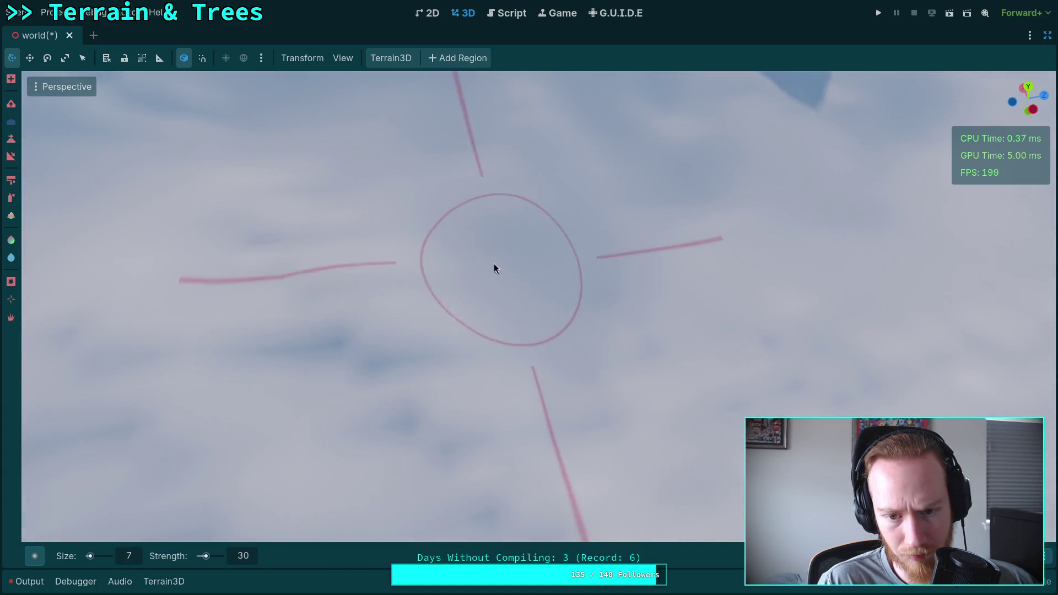
drag(350, 378, 559, 259)
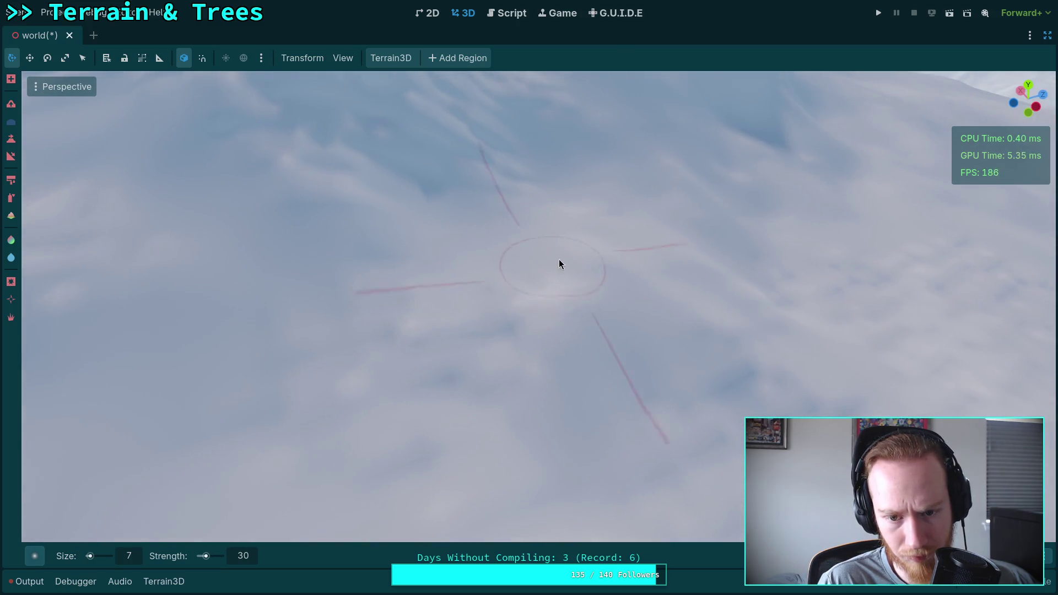
drag(427, 417, 502, 343)
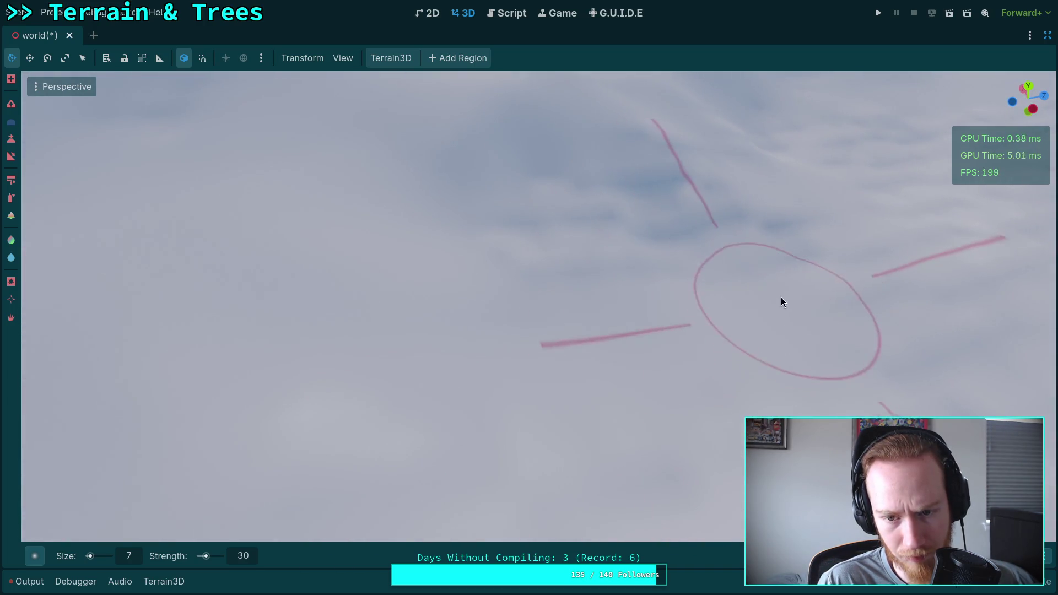
drag(818, 291, 825, 289)
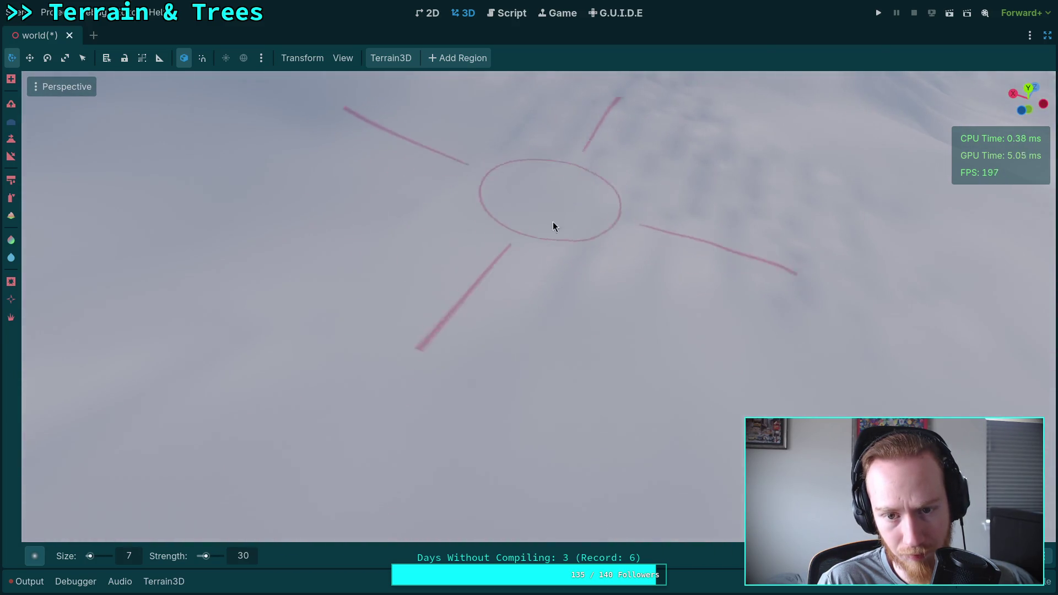
drag(898, 302, 860, 297)
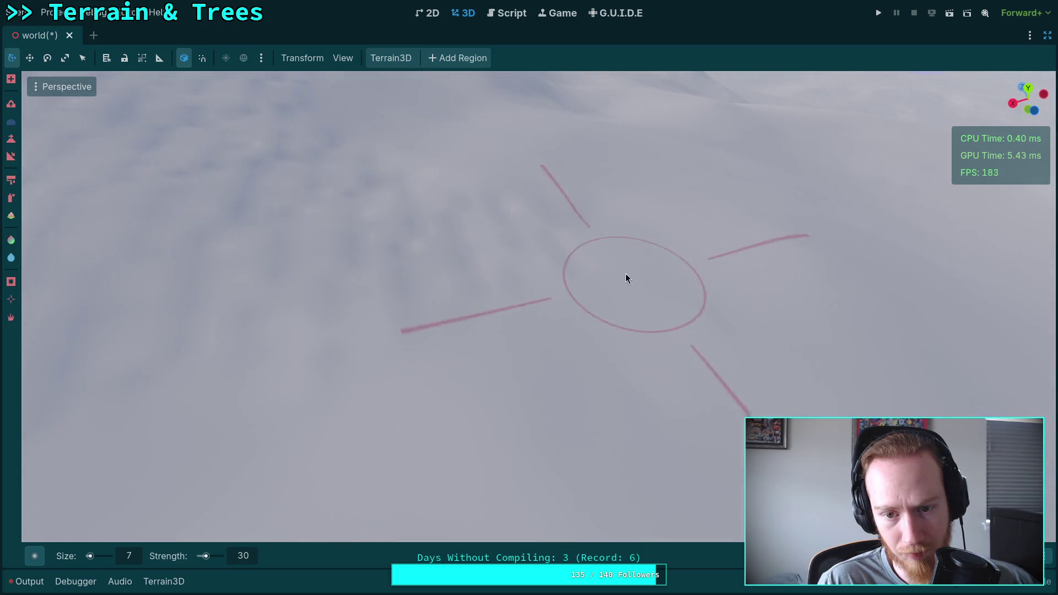
drag(421, 319, 405, 267)
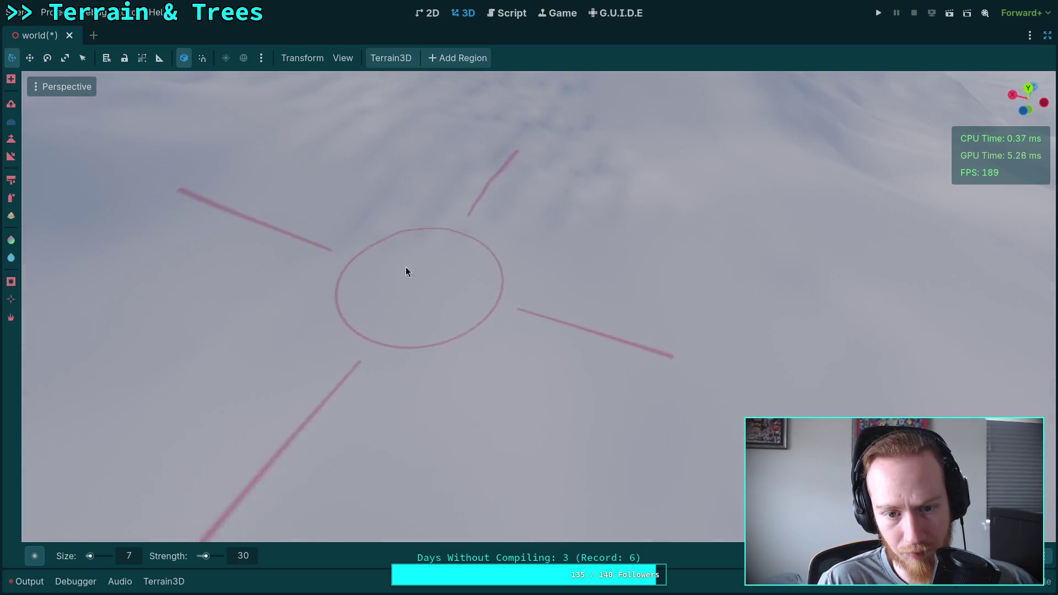
drag(414, 189, 306, 318)
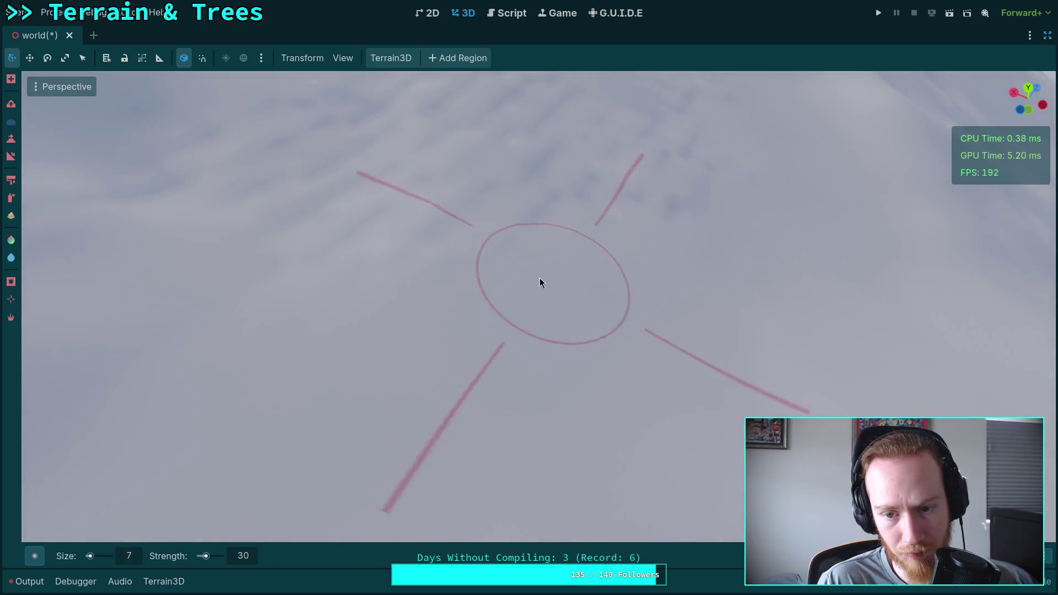
drag(349, 273, 461, 334)
drag(546, 408, 564, 365)
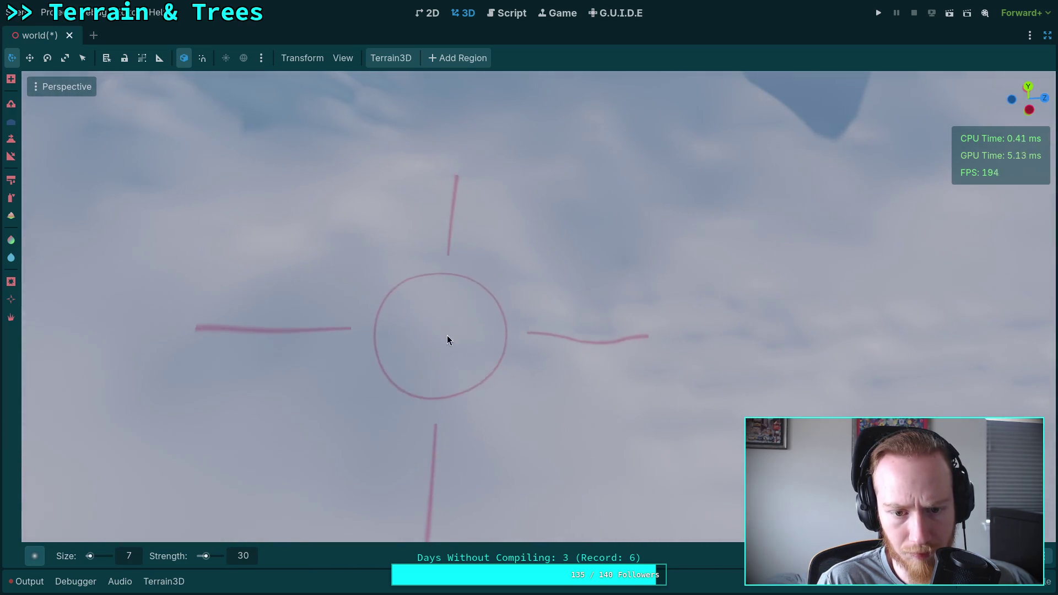
drag(621, 314, 383, 271)
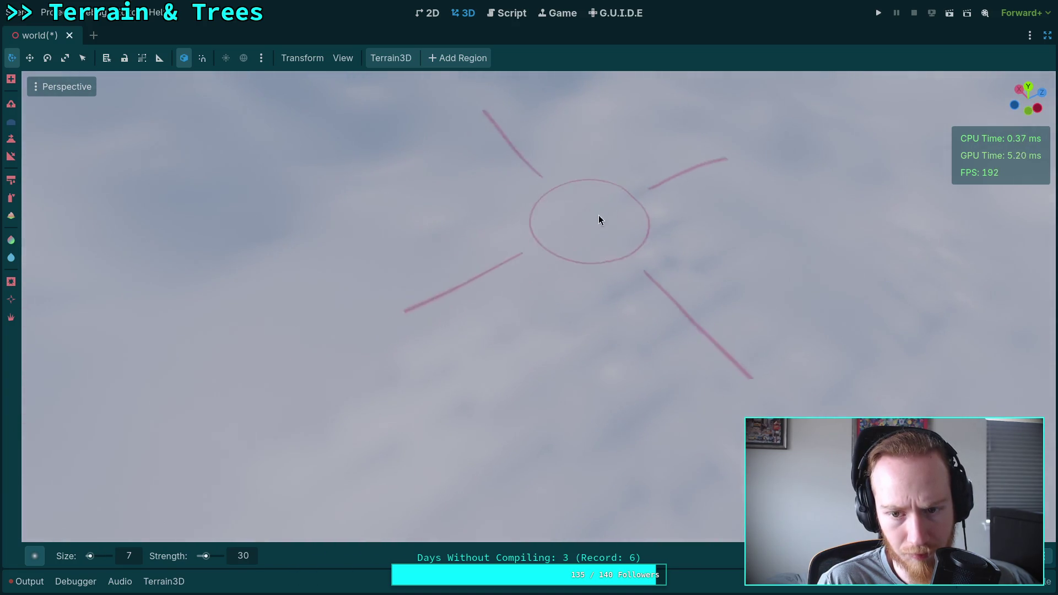
drag(670, 288, 633, 309)
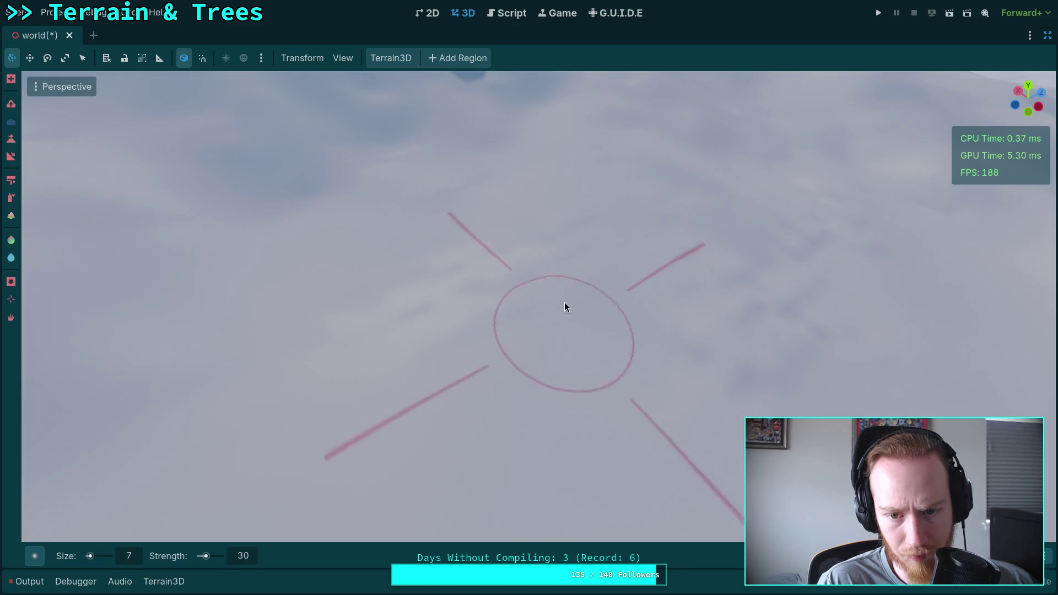
drag(471, 259, 326, 347)
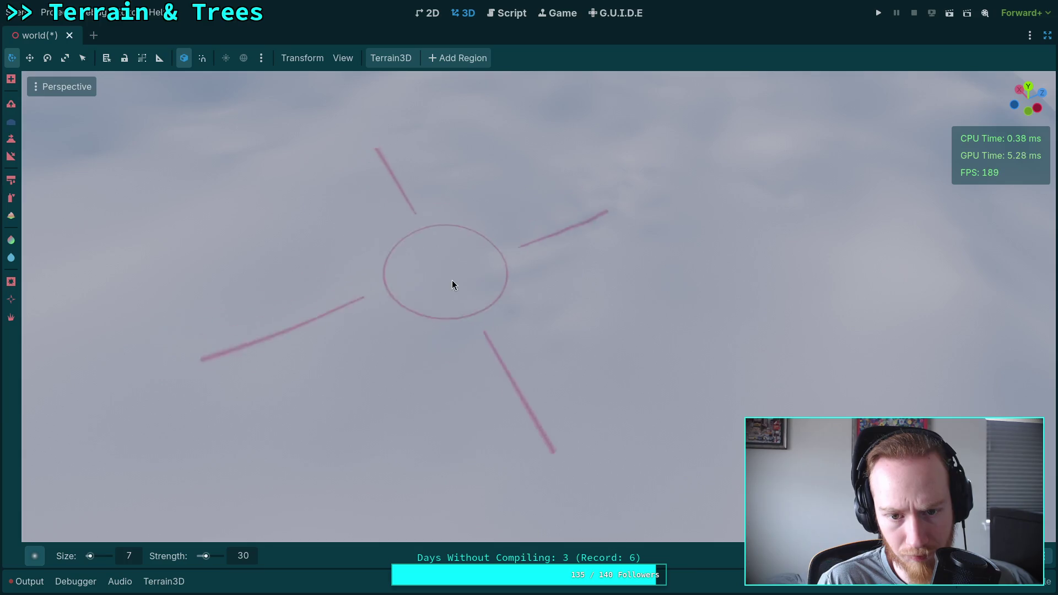
drag(584, 320, 573, 333)
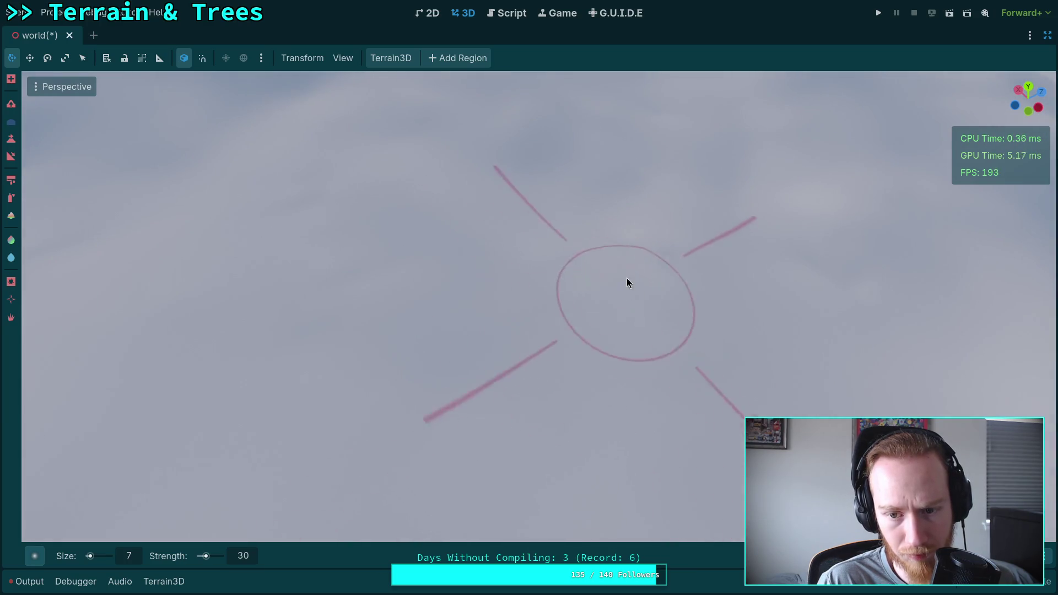
drag(462, 253, 515, 380)
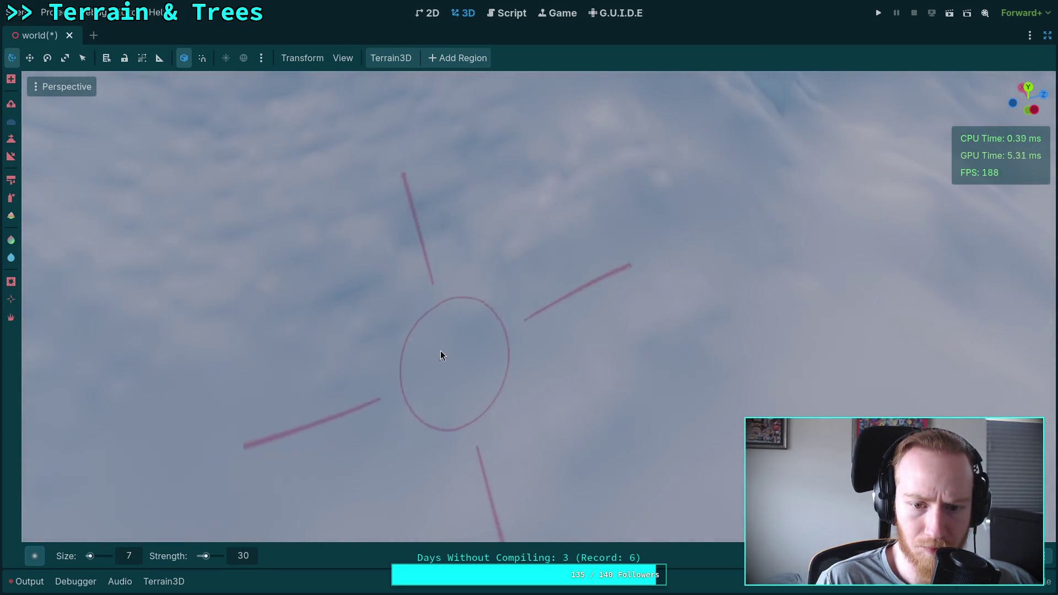
drag(584, 254, 565, 227)
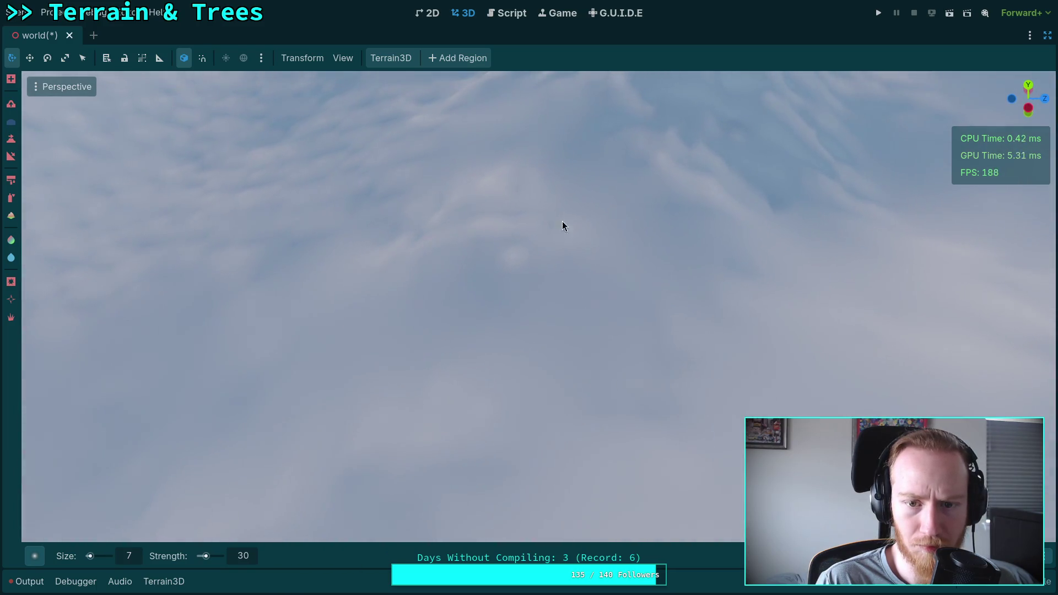
Shape the snowy hills further with the size 7, strength 30 brush.
drag(551, 295, 471, 312)
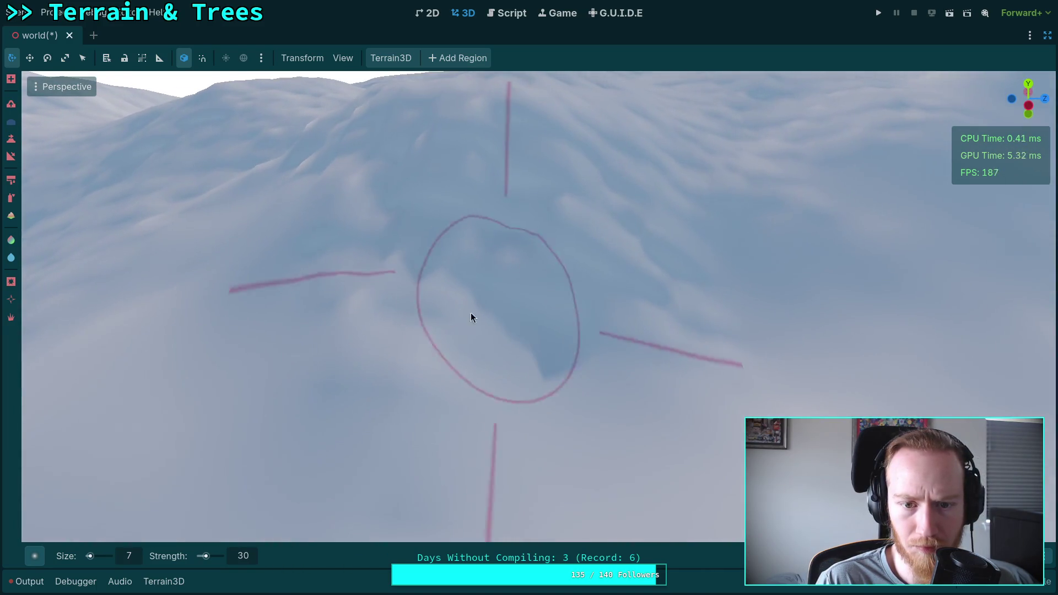
drag(428, 384, 489, 282)
drag(395, 254, 430, 298)
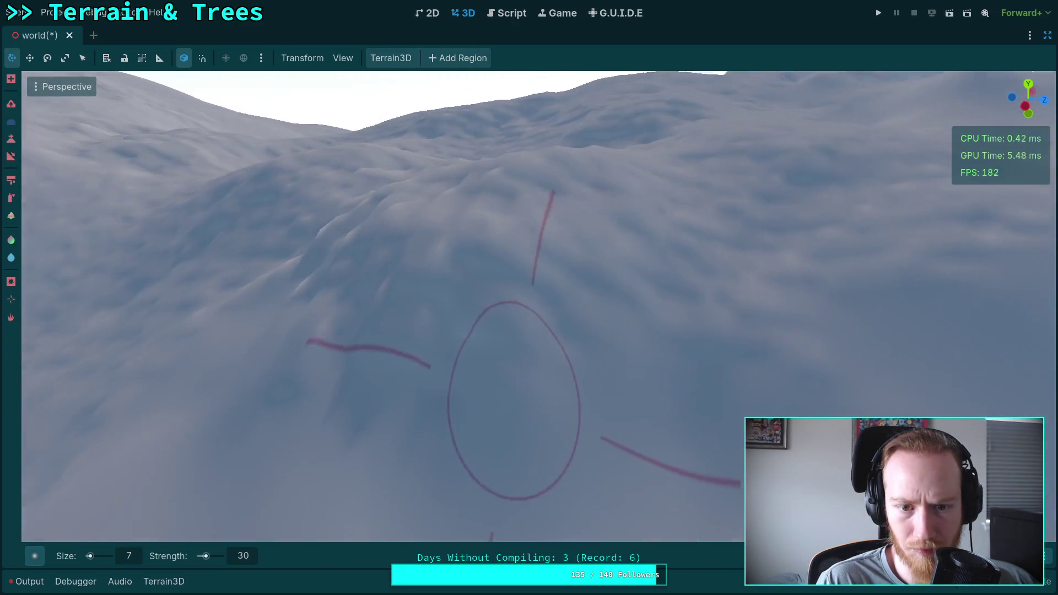
drag(653, 321, 558, 339)
drag(440, 217, 397, 292)
drag(502, 273, 519, 248)
drag(623, 273, 599, 215)
drag(612, 177, 579, 300)
Smooth the snowy slope toward the steep ridge on the right.
drag(673, 339, 712, 361)
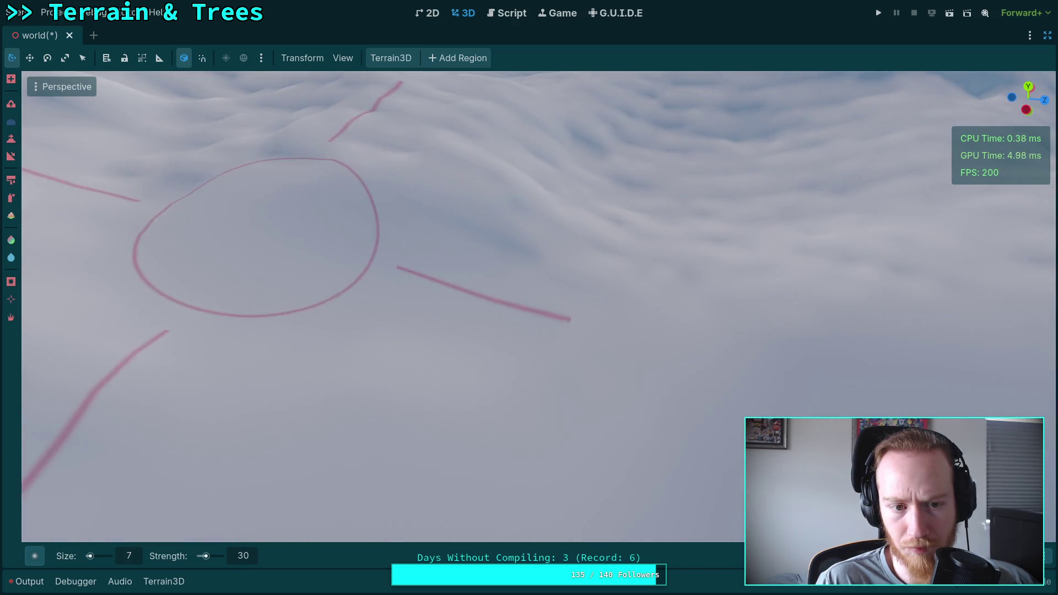
drag(259, 253, 284, 272)
drag(469, 302, 385, 346)
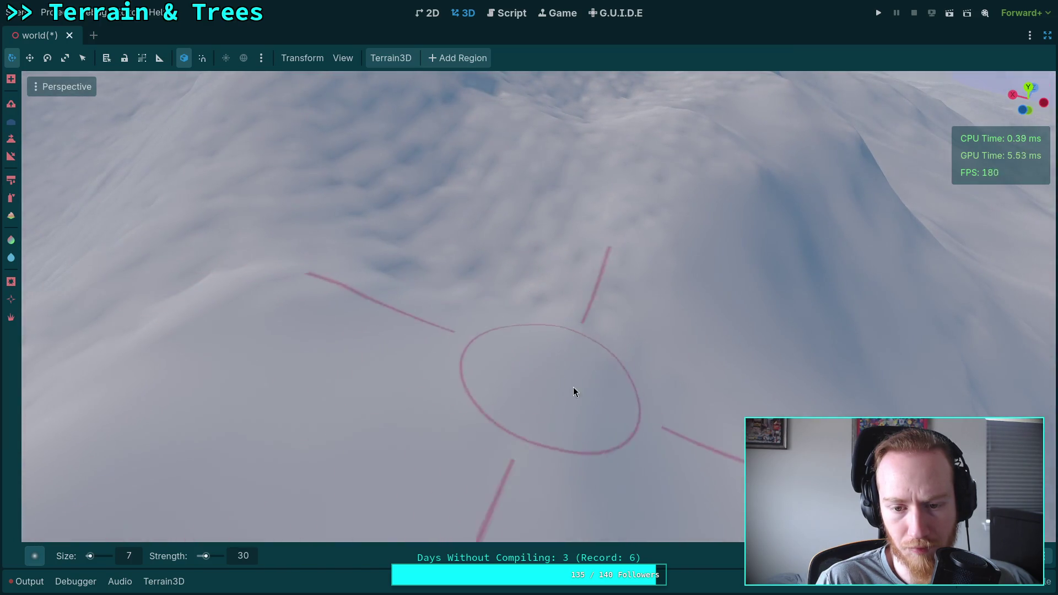
drag(613, 325, 604, 322)
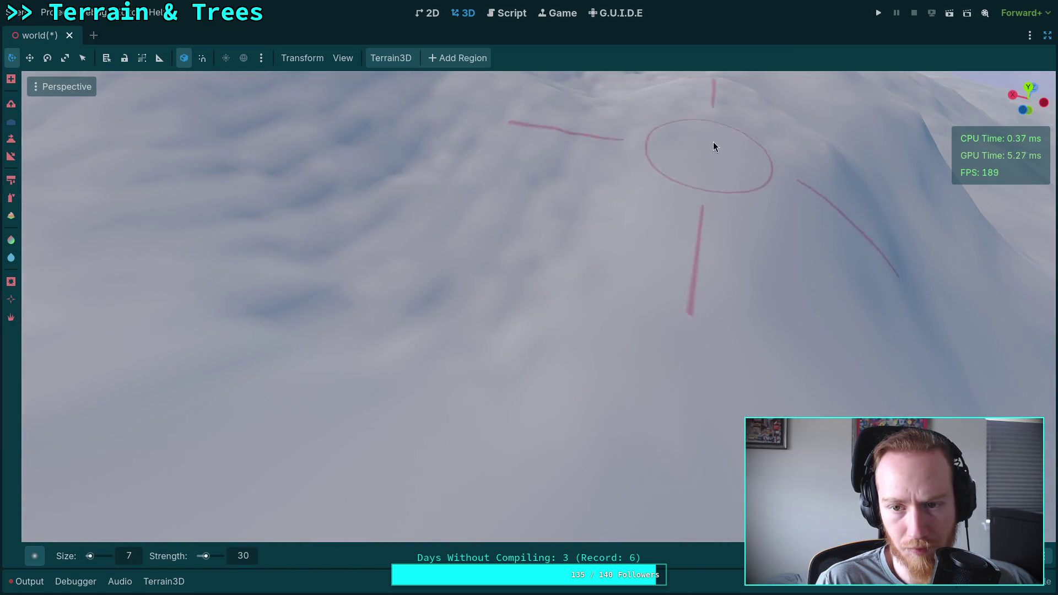
drag(748, 144, 702, 170)
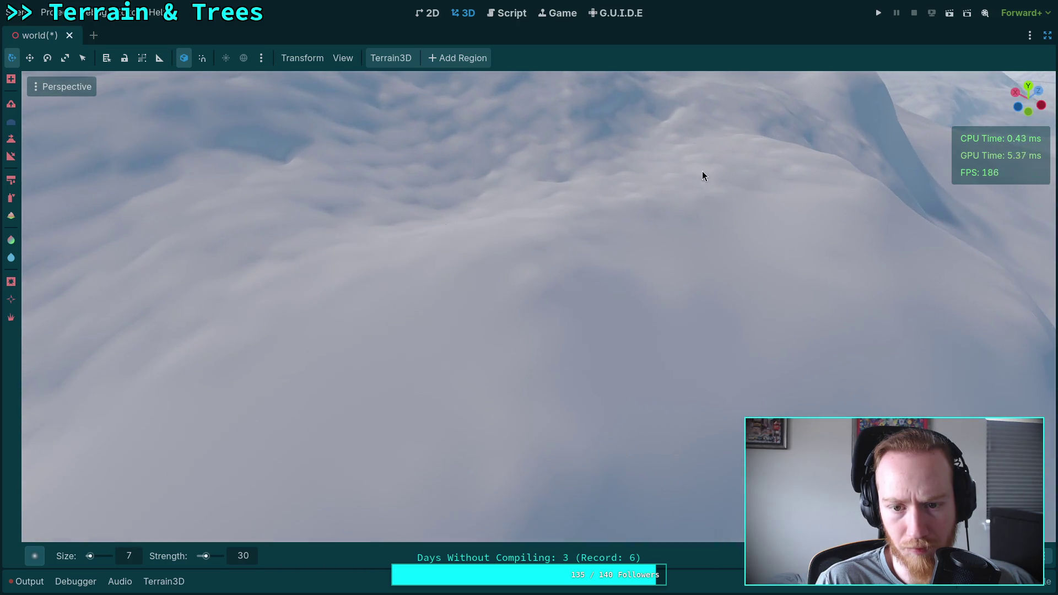
drag(551, 316, 529, 339)
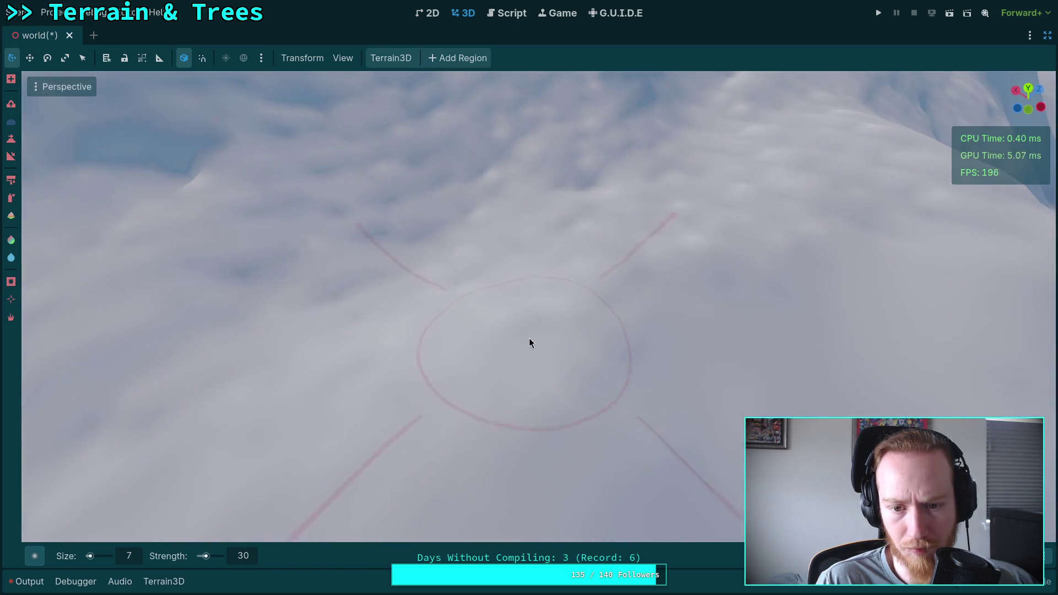
drag(630, 248, 558, 231)
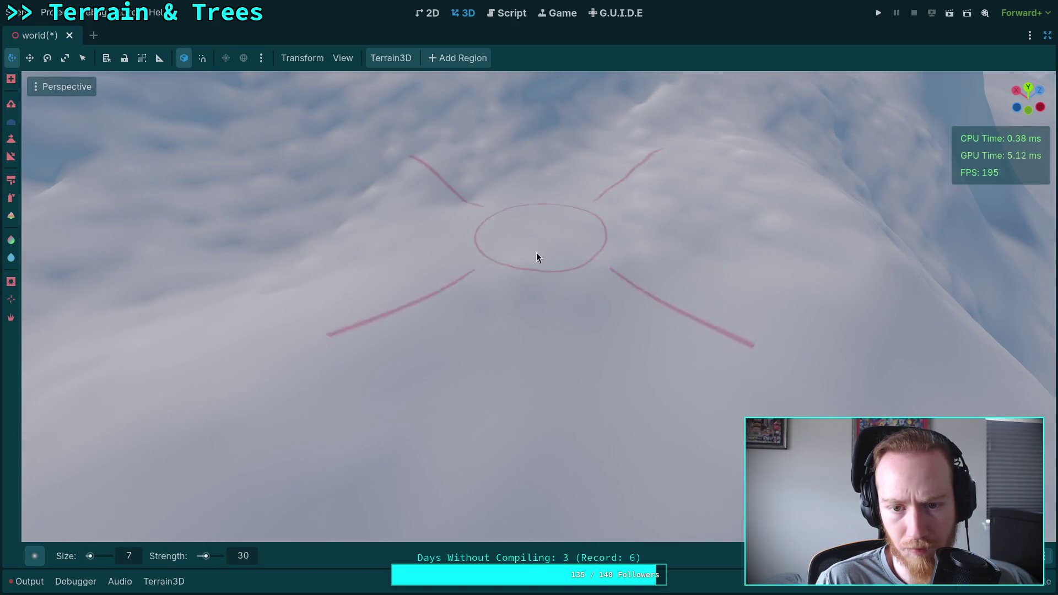
drag(631, 280, 630, 290)
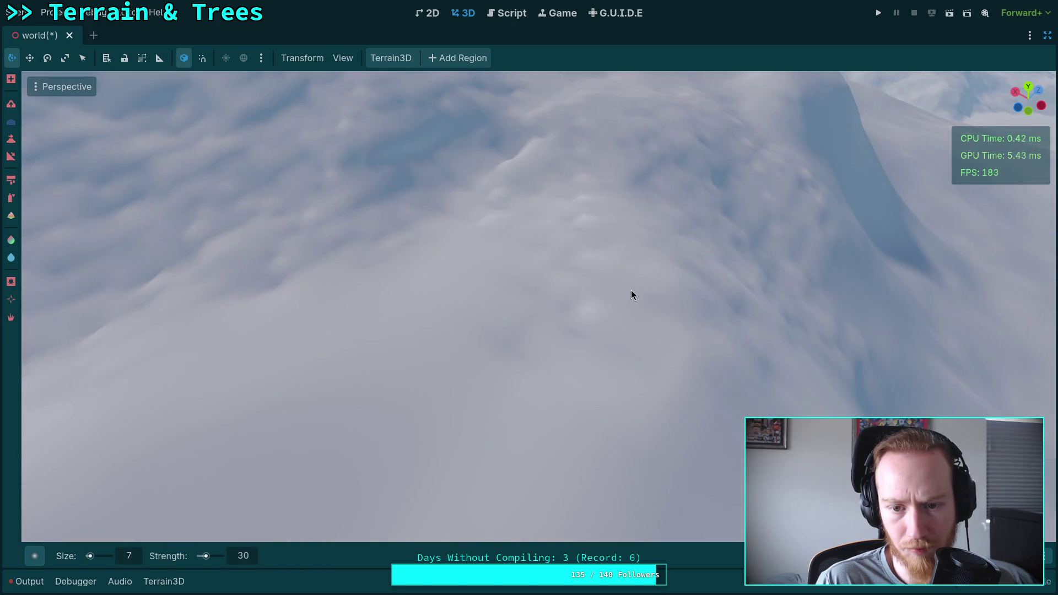
drag(583, 214, 596, 194)
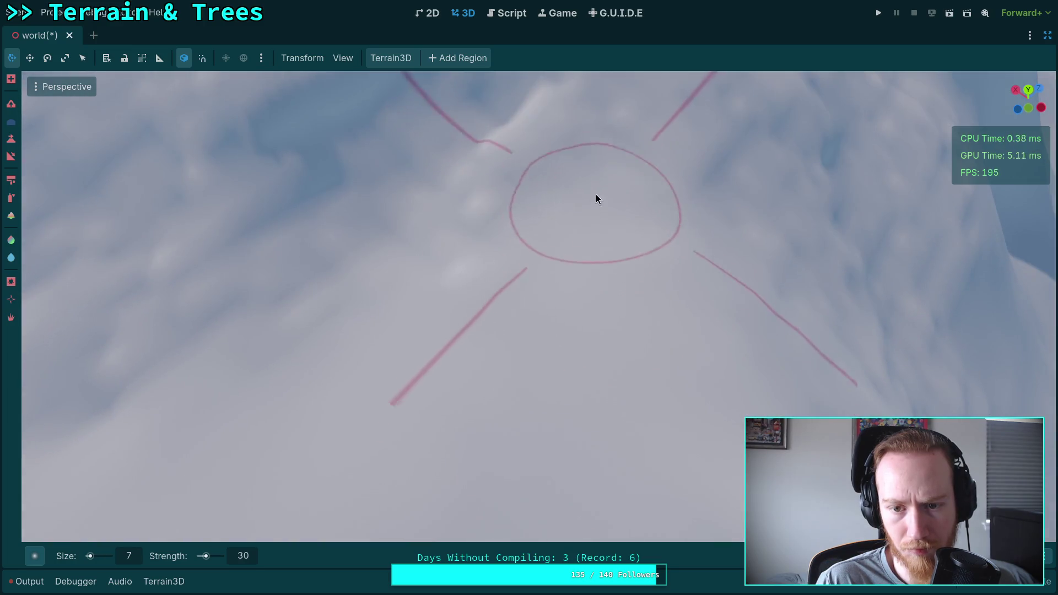
drag(504, 230, 474, 229)
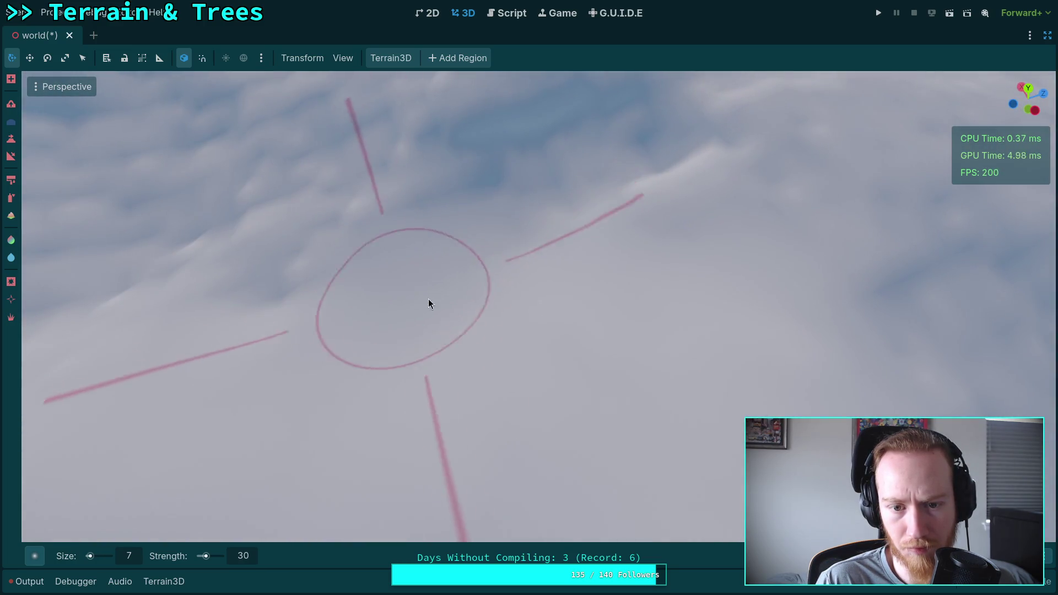
drag(428, 299, 429, 299)
drag(577, 153, 577, 153)
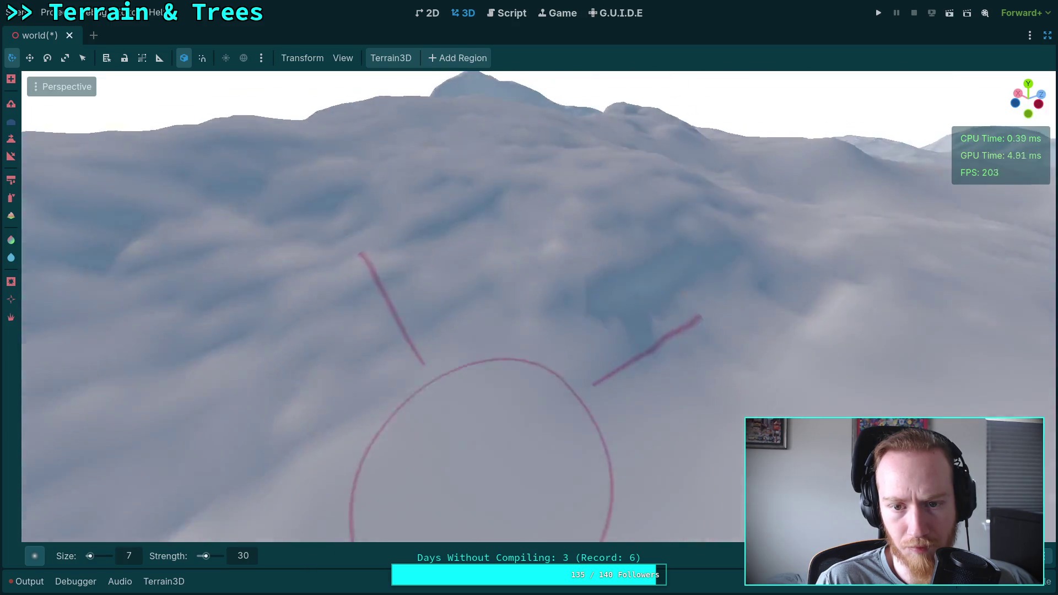
Press shallow dents into the snowy surface across the wider terrain.
drag(533, 323, 534, 323)
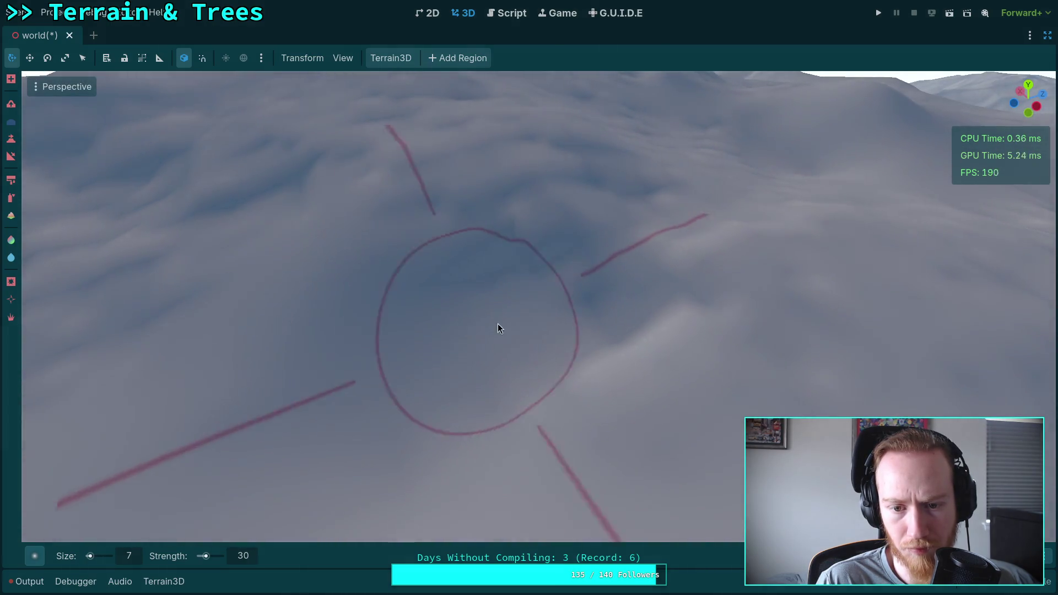
drag(711, 299, 711, 299)
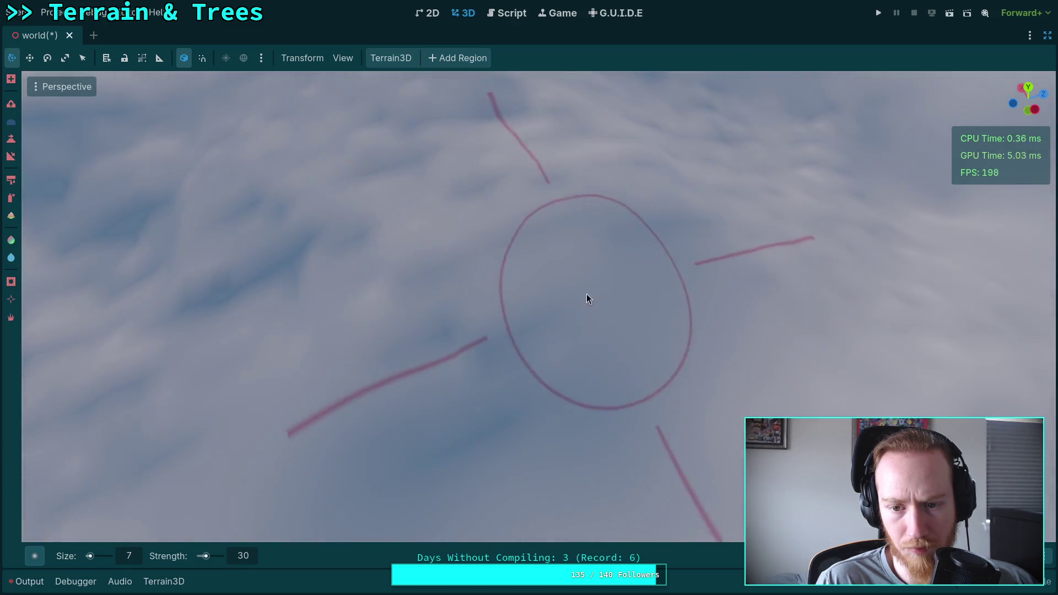
drag(472, 322, 472, 322)
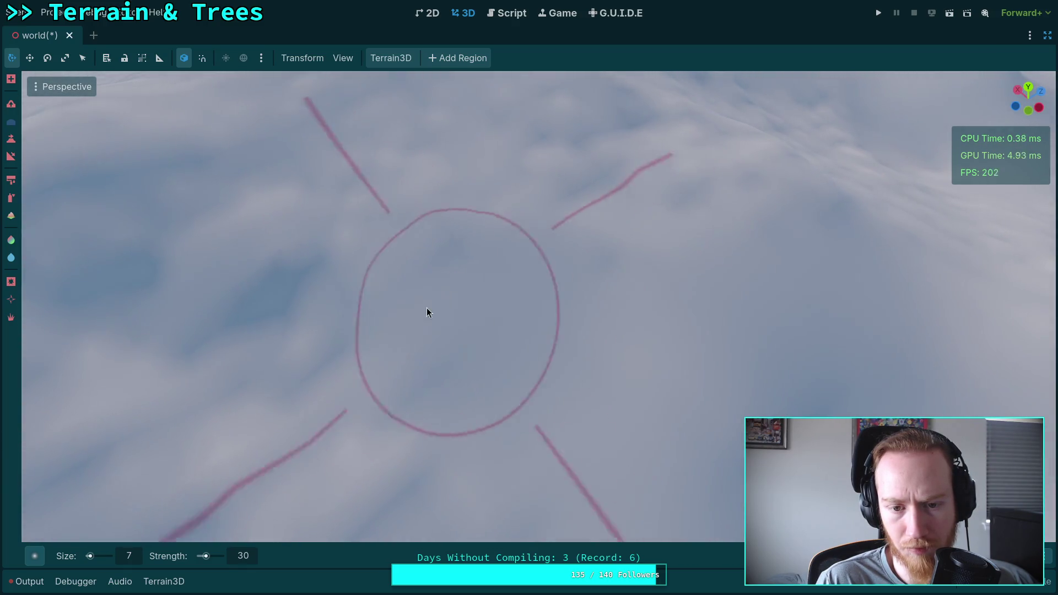
drag(574, 276, 634, 441)
drag(574, 314, 574, 314)
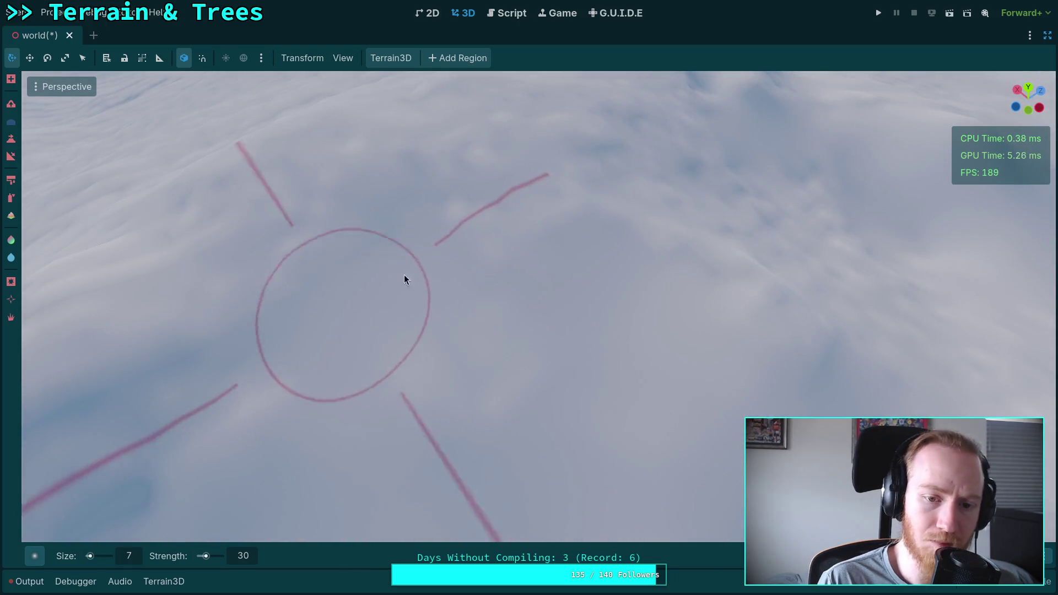
drag(482, 182, 446, 177)
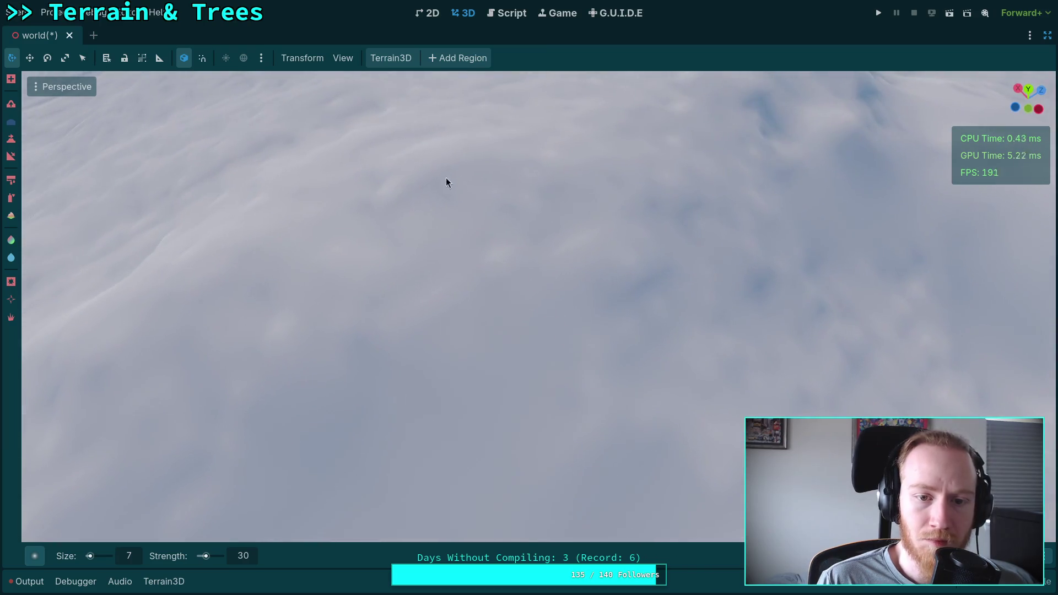
drag(497, 251, 497, 250)
drag(365, 352, 365, 352)
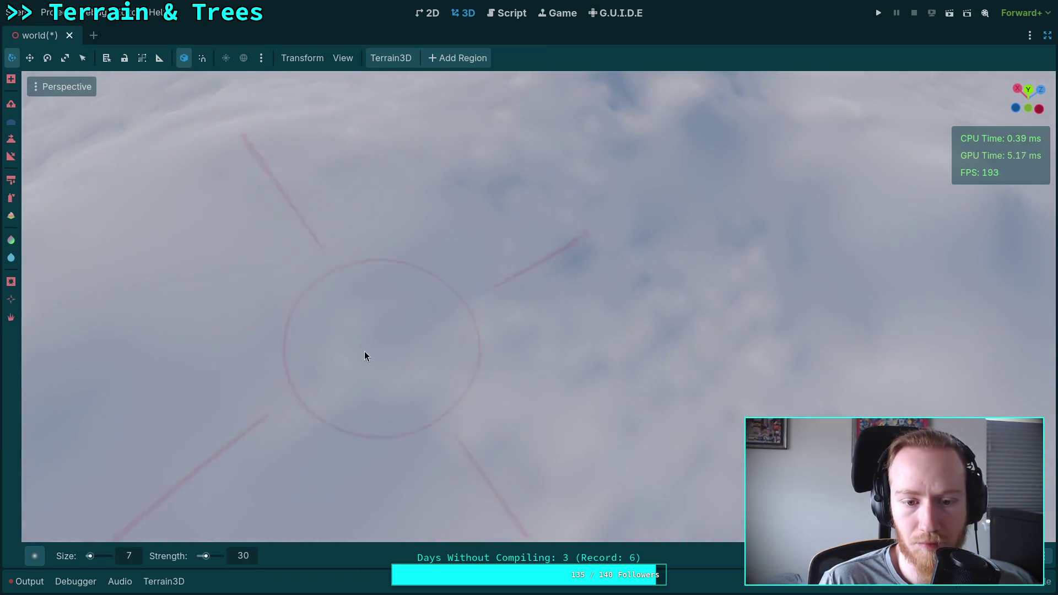
drag(508, 396, 497, 393)
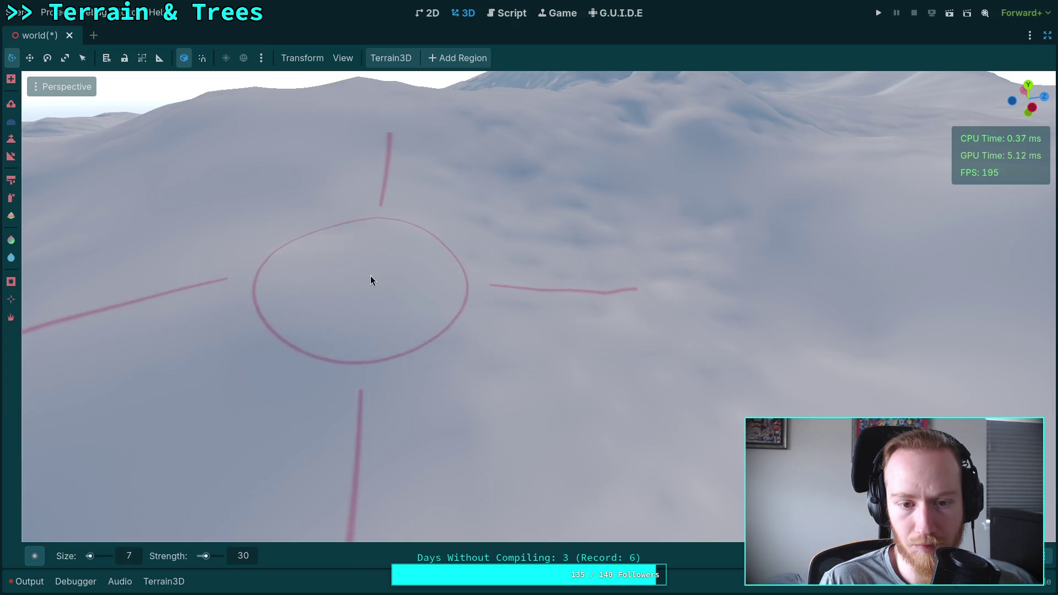
drag(673, 297, 448, 291)
drag(647, 327, 647, 327)
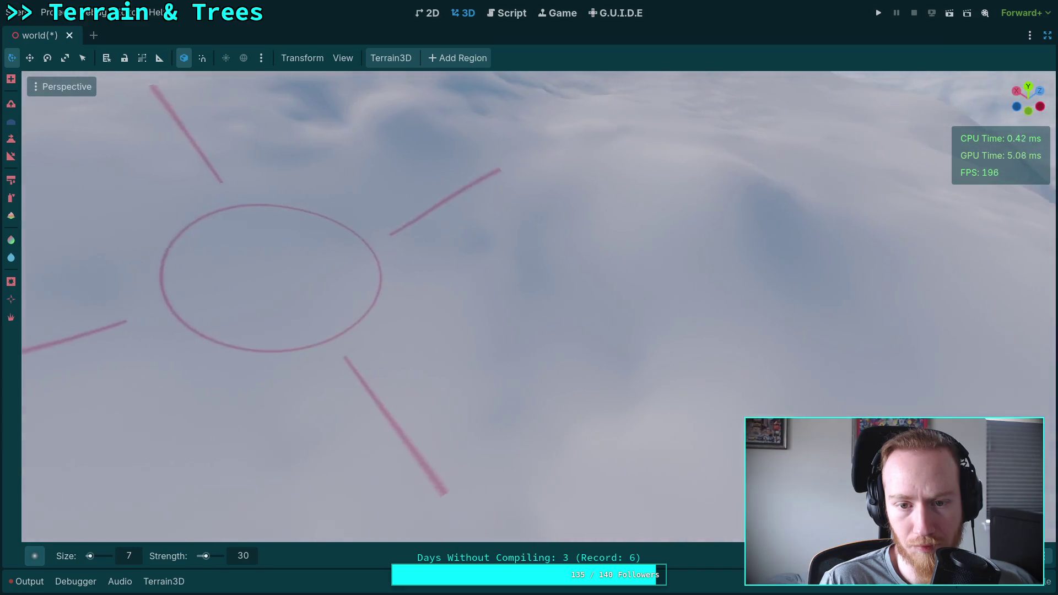
drag(491, 243, 499, 242)
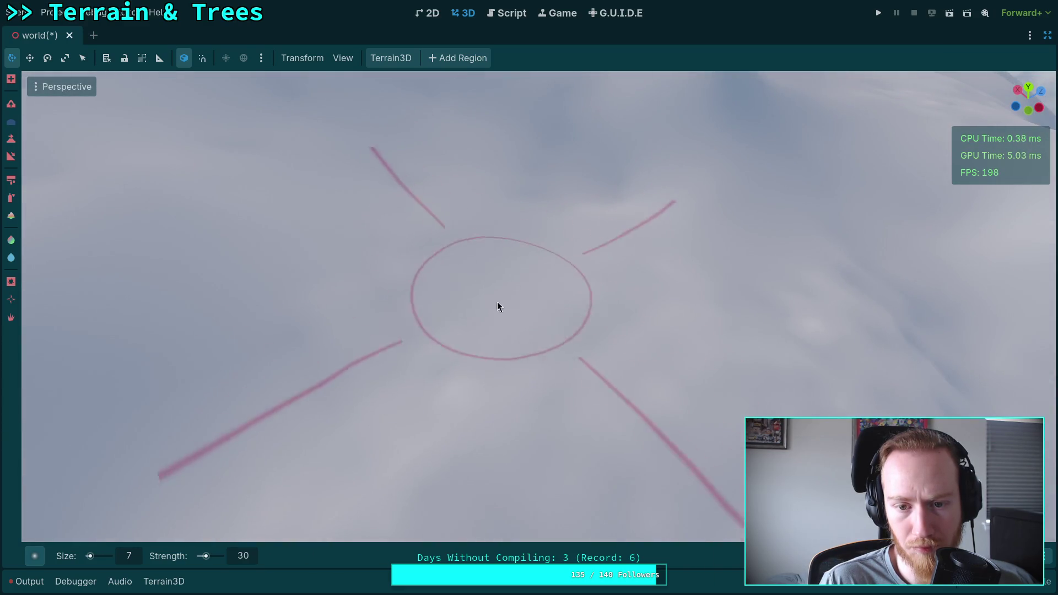
drag(407, 303, 470, 313)
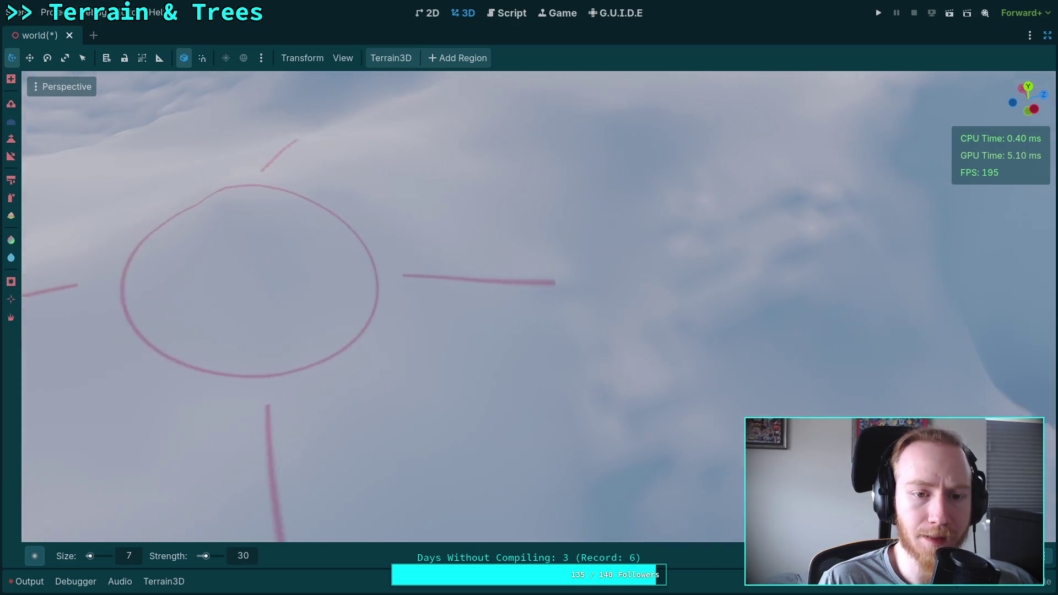
Shape rounded slopes on the low snowy terrain.
drag(163, 210, 369, 188)
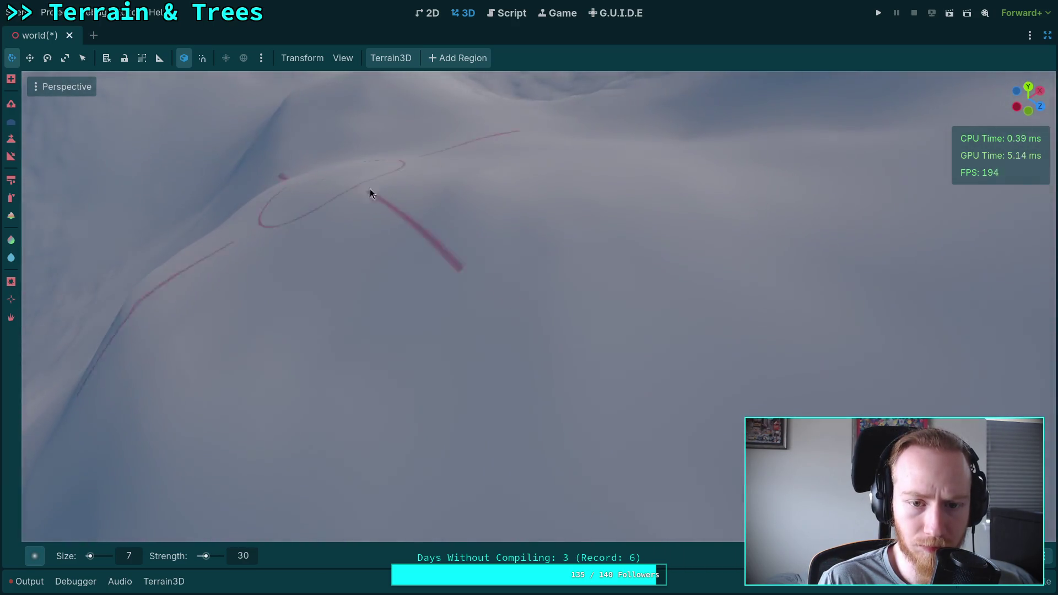
drag(444, 258, 610, 257)
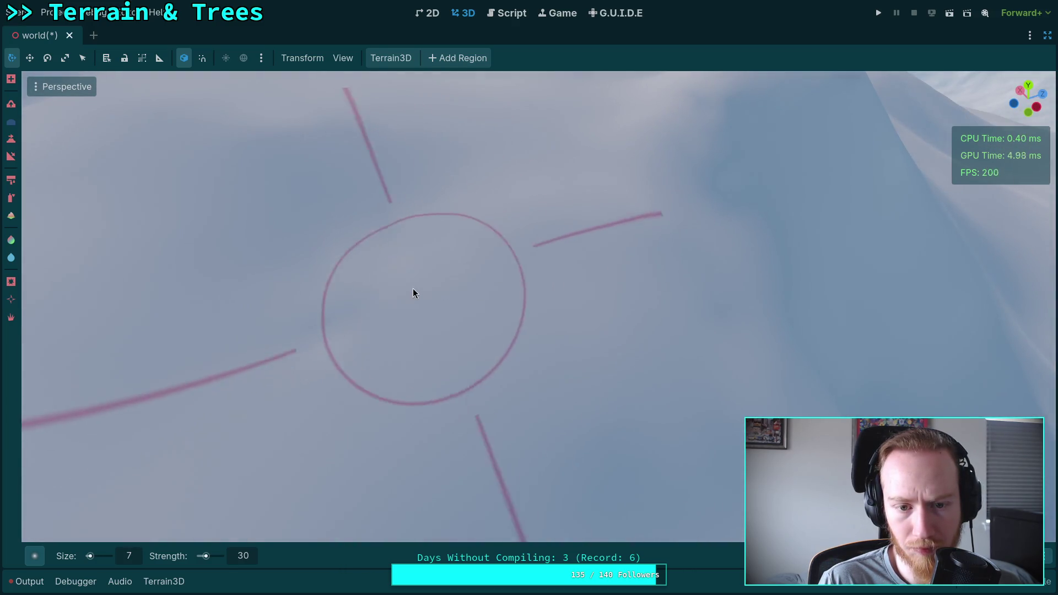
drag(362, 381, 325, 342)
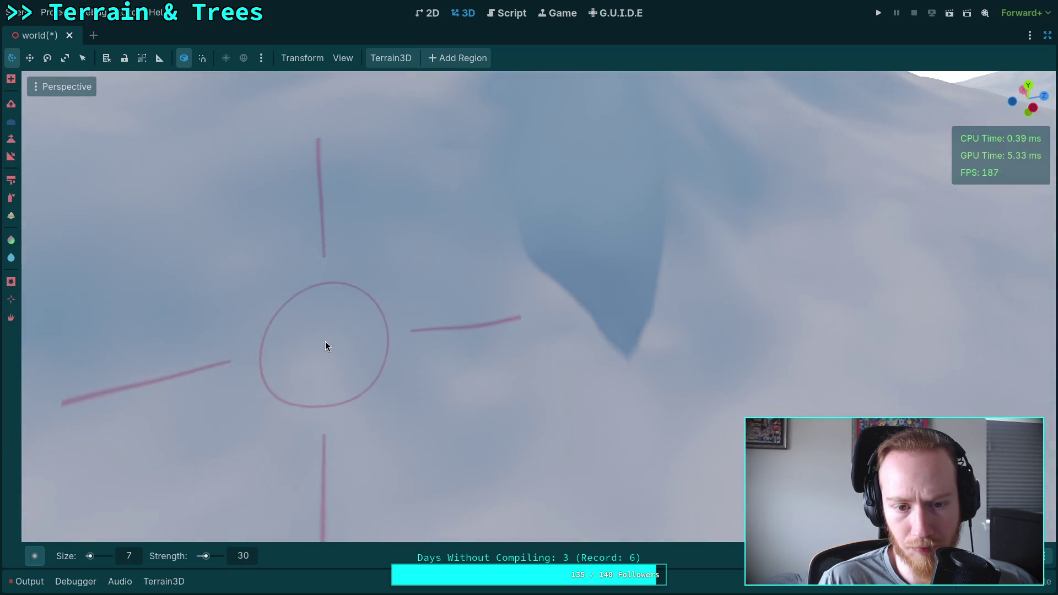
drag(462, 368, 463, 330)
drag(395, 441, 485, 406)
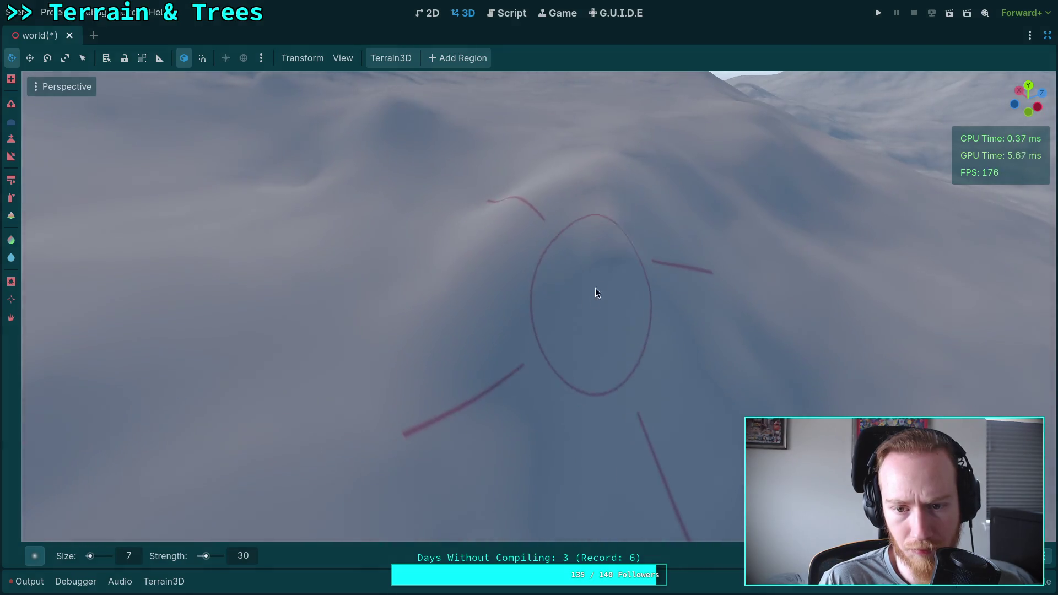
Sculpt another slope into ridges and a dent, then save the world scene.
drag(593, 349, 561, 362)
drag(596, 216, 584, 270)
drag(598, 399, 598, 399)
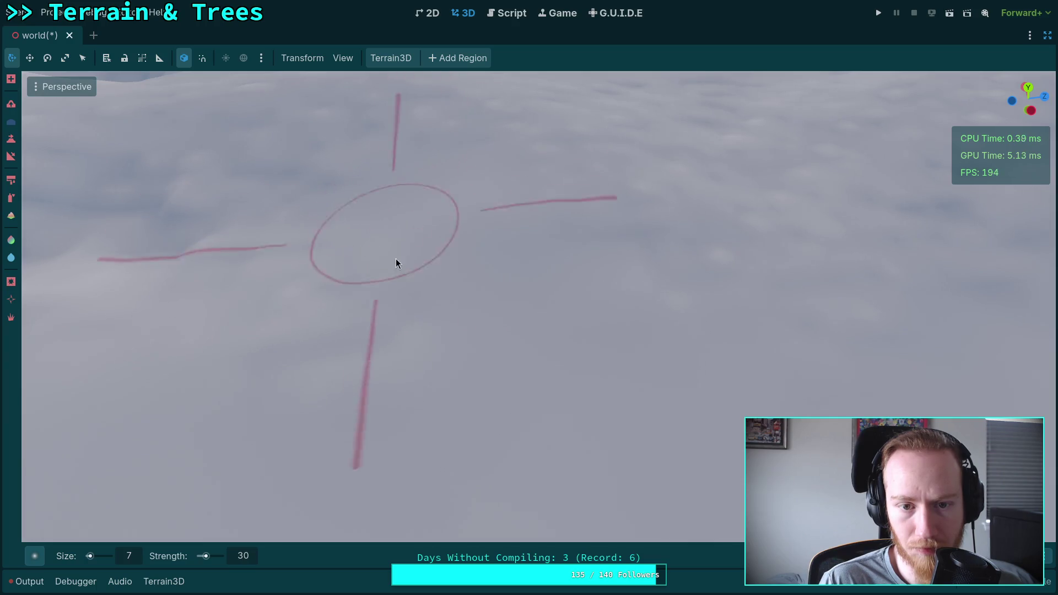
drag(284, 265, 219, 323)
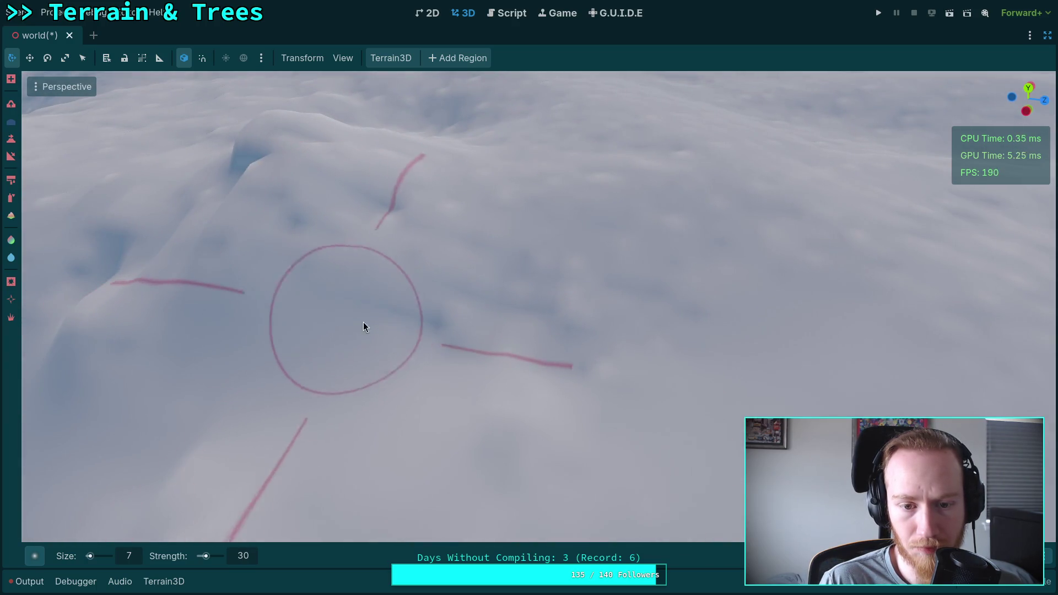
key(ctrl+s)
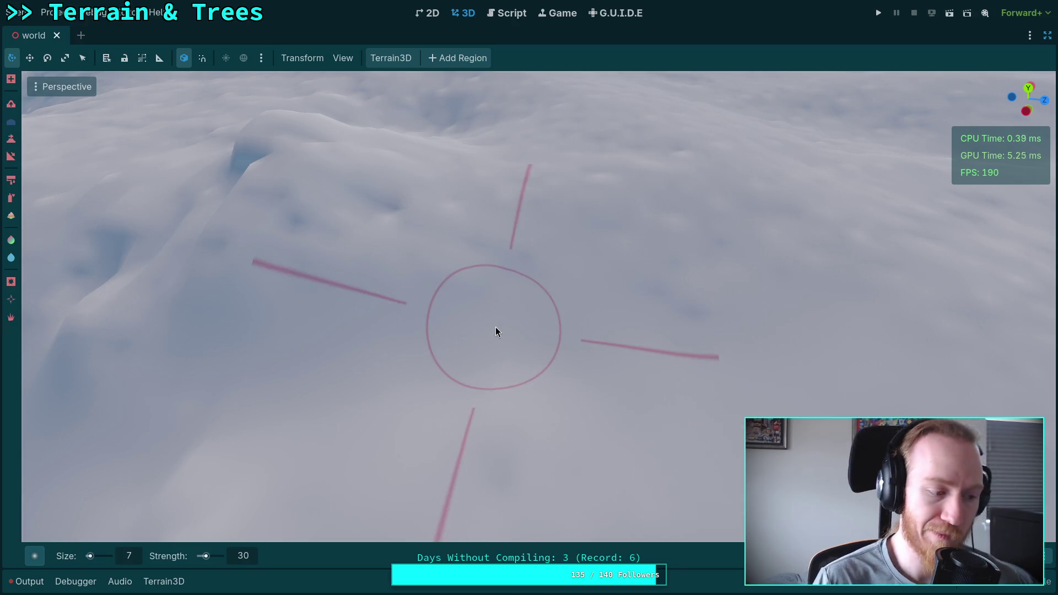
Fill in the hole in the snowy mound and orbit the hill to check it.
drag(455, 253, 435, 287)
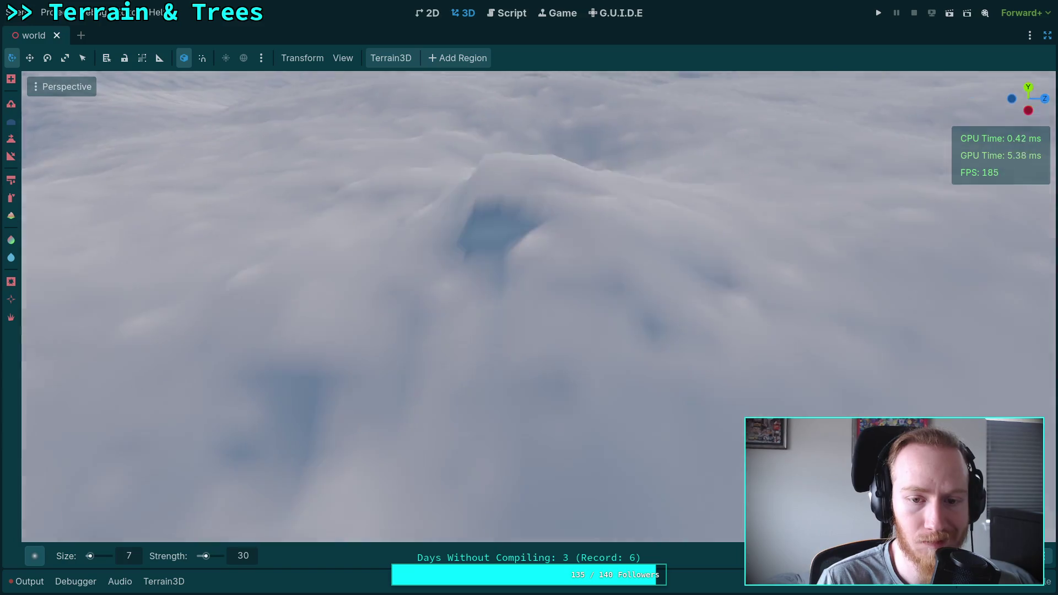
drag(449, 194, 544, 293)
drag(520, 185, 285, 270)
scroll(down, 3)
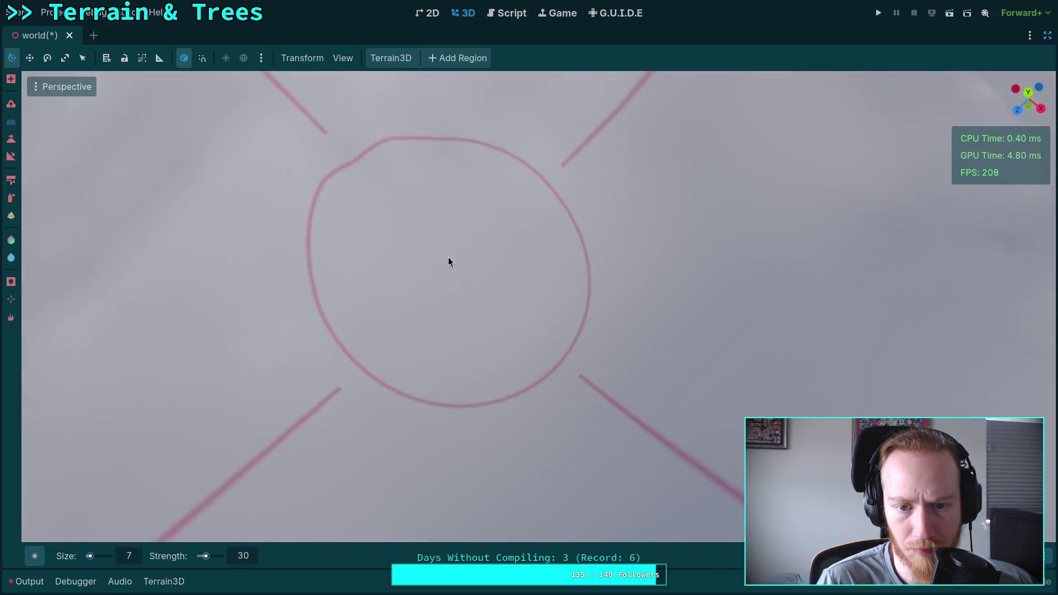
drag(443, 239, 579, 153)
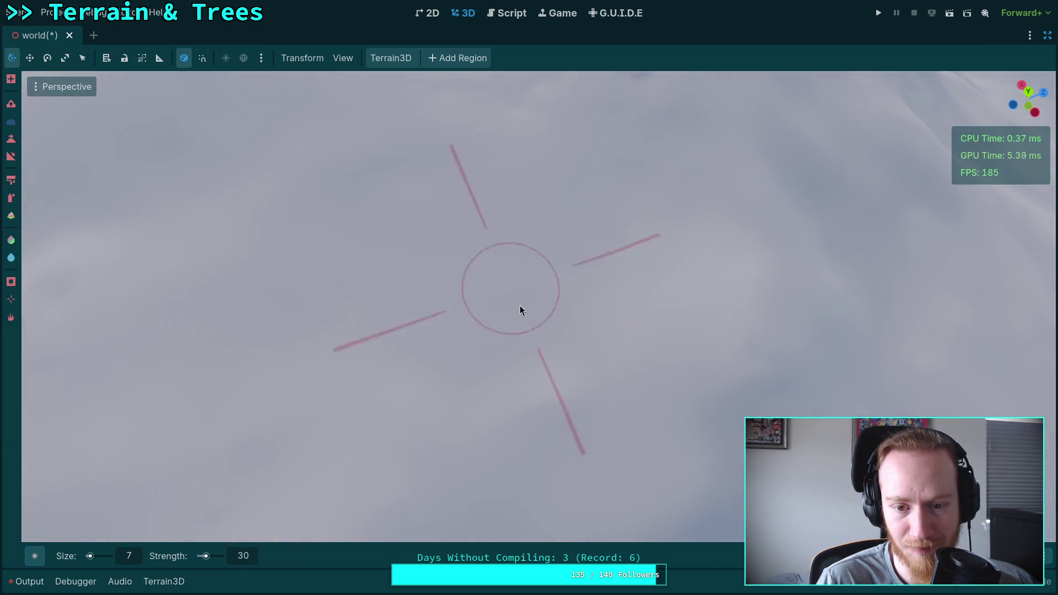
drag(557, 260, 484, 301)
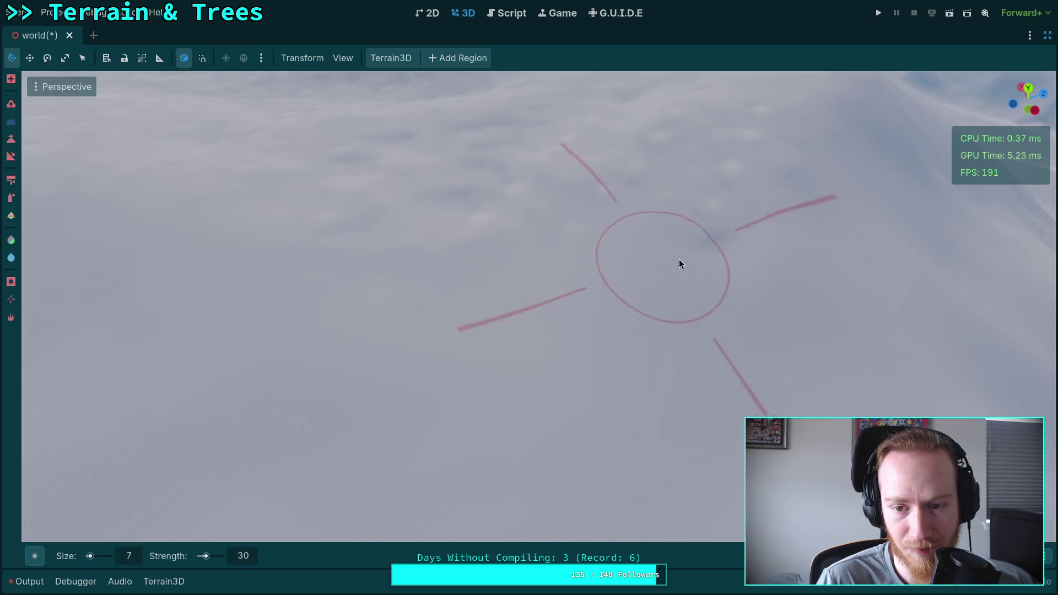
drag(395, 236, 480, 207)
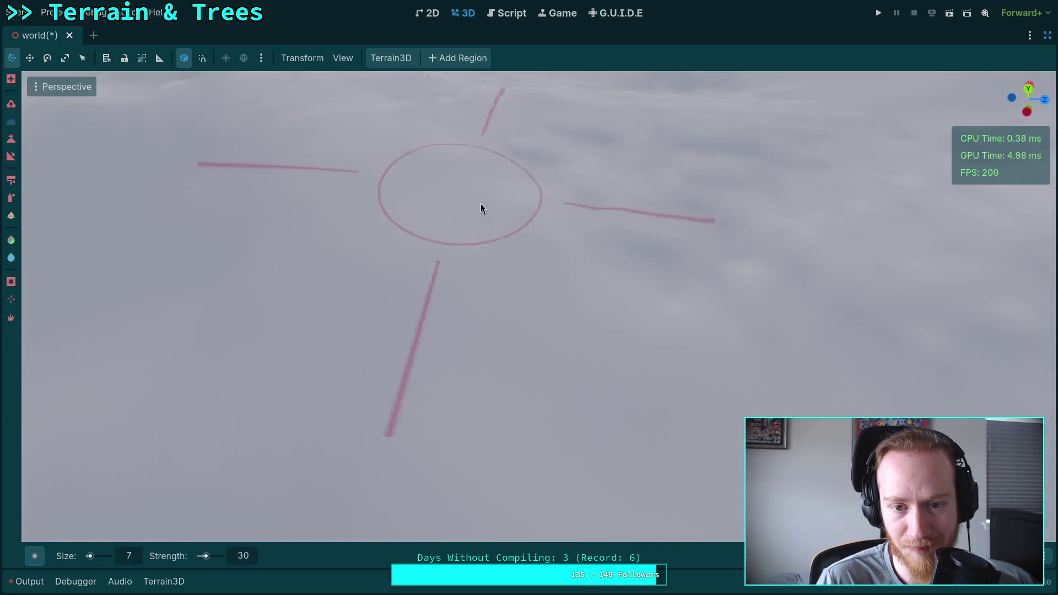
drag(638, 241, 638, 287)
drag(349, 289, 350, 289)
drag(502, 262, 496, 277)
scroll(down, 3)
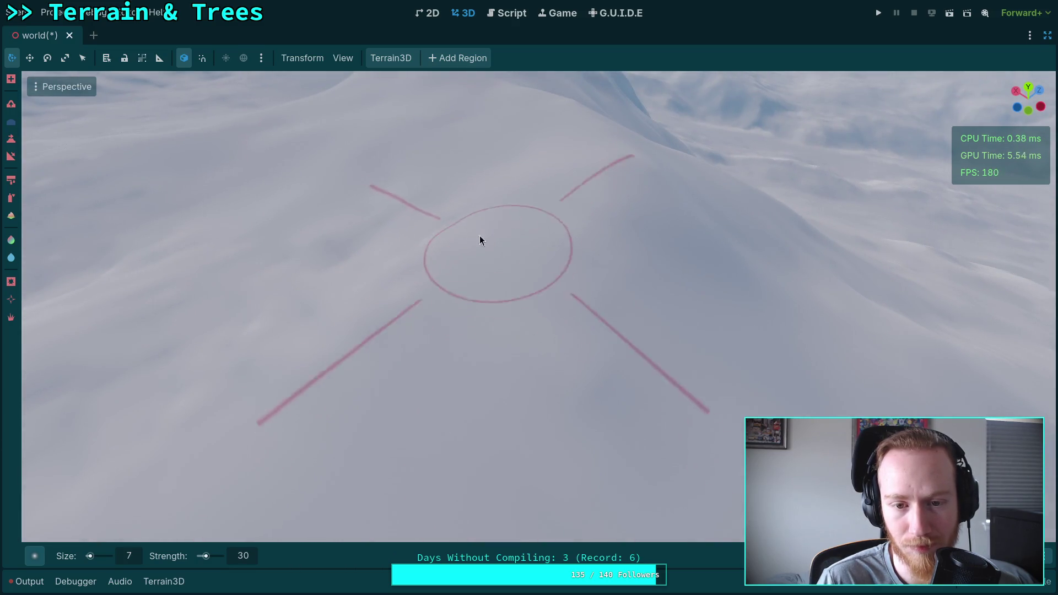
scroll(up, 3)
scroll(down, 3)
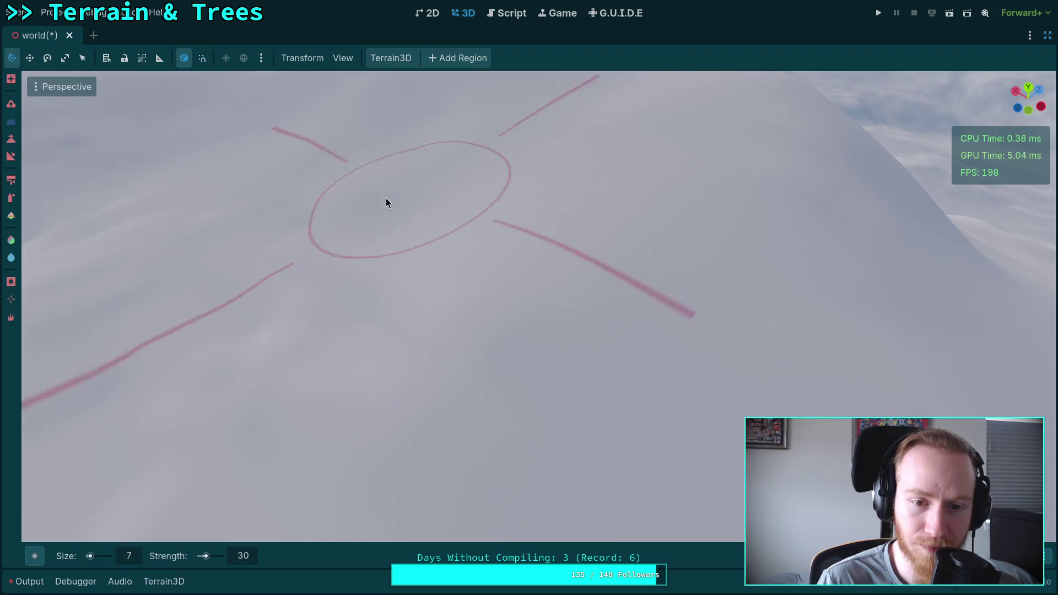
drag(385, 197, 587, 278)
scroll(down, 3)
scroll(up, 3)
scroll(up, 3)
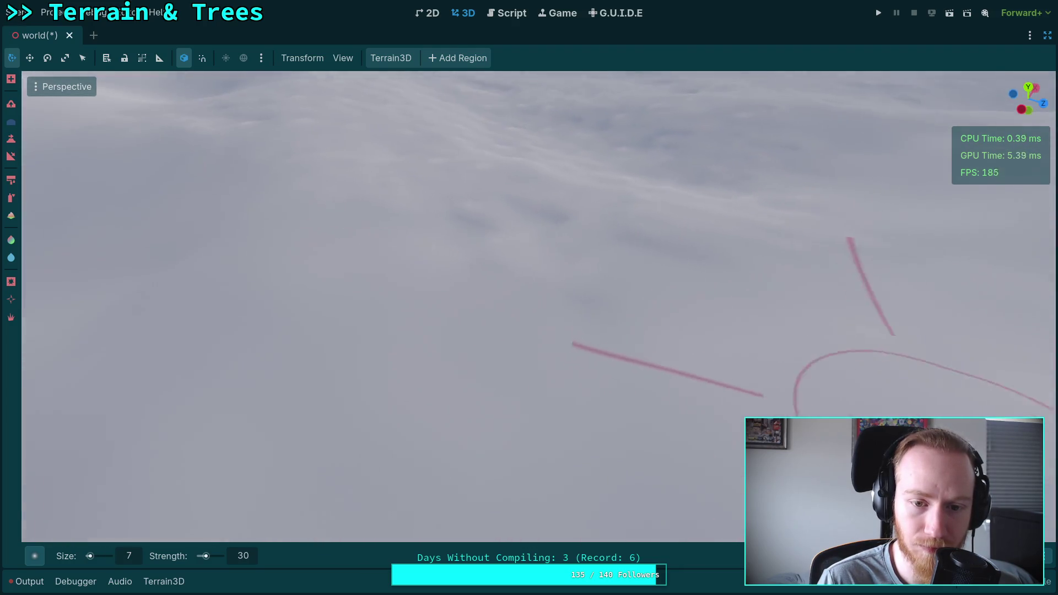
scroll(down, 3)
scroll(up, 3)
scroll(down, 3)
scroll(up, 3)
scroll(down, 3)
scroll(down, 3)
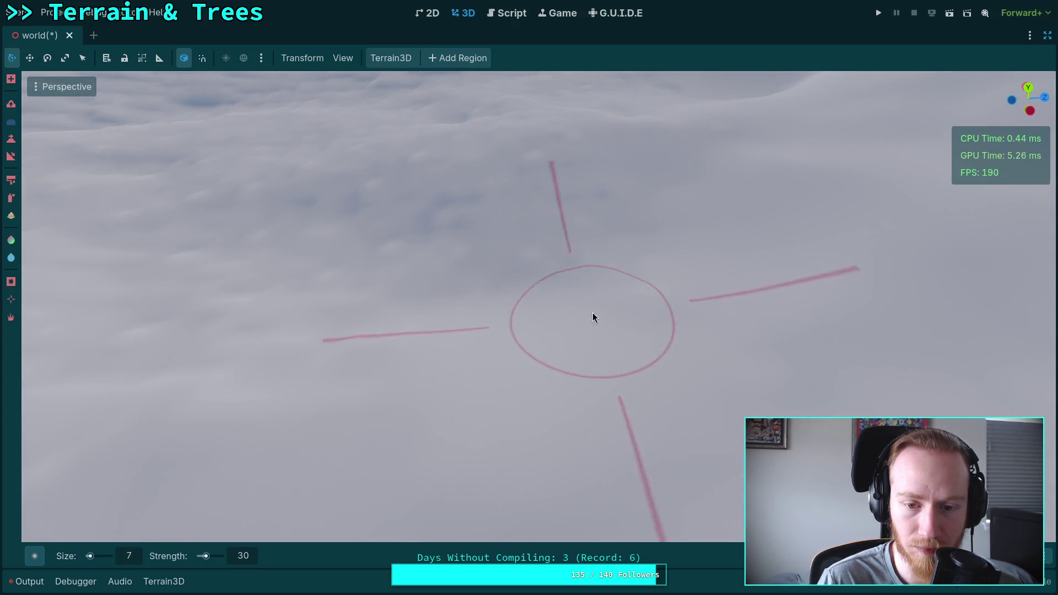
scroll(up, 3)
scroll(down, 3)
drag(550, 372, 366, 317)
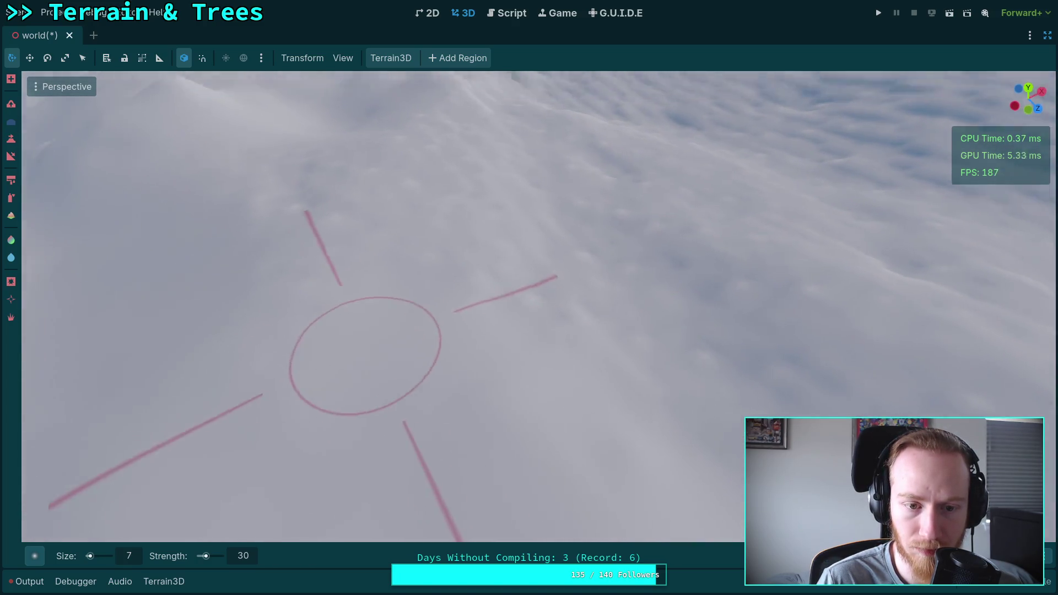
scroll(up, 3)
scroll(down, 3)
scroll(down, 3)
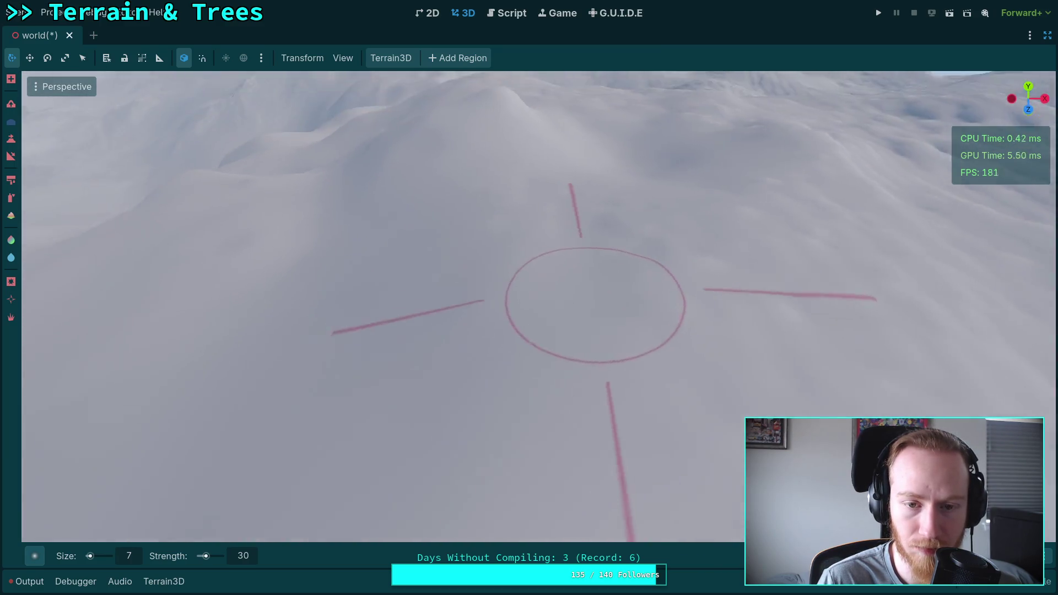
scroll(down, 3)
scroll(up, 3)
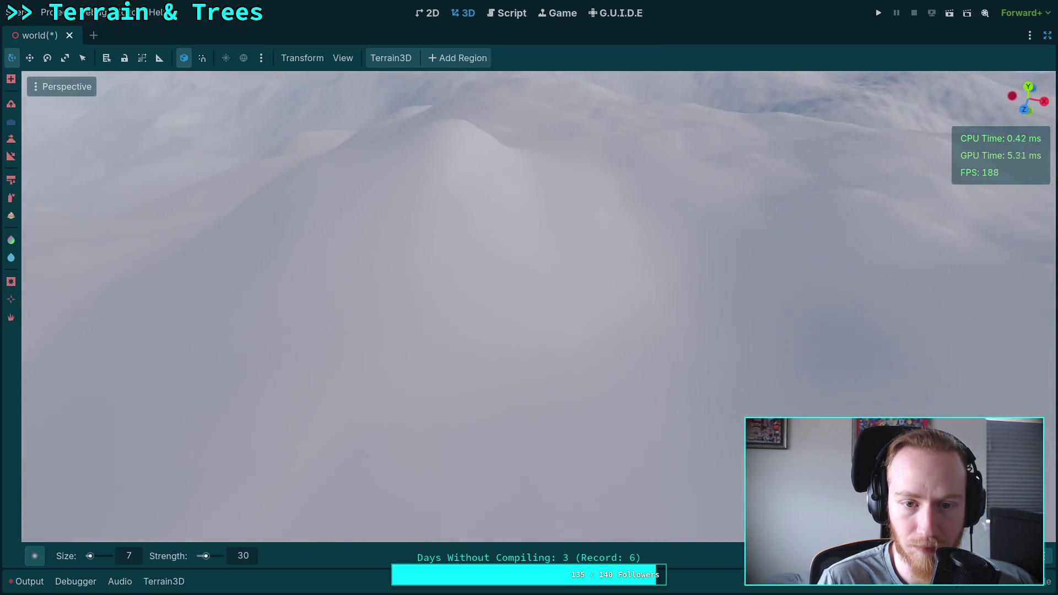
scroll(down, 3)
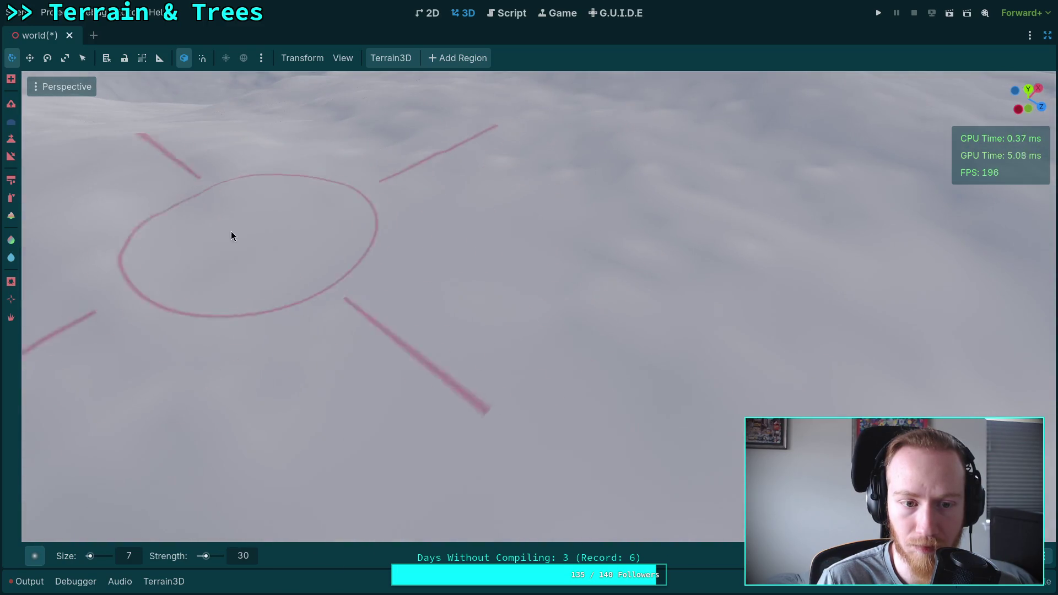
scroll(up, 3)
drag(594, 389, 489, 326)
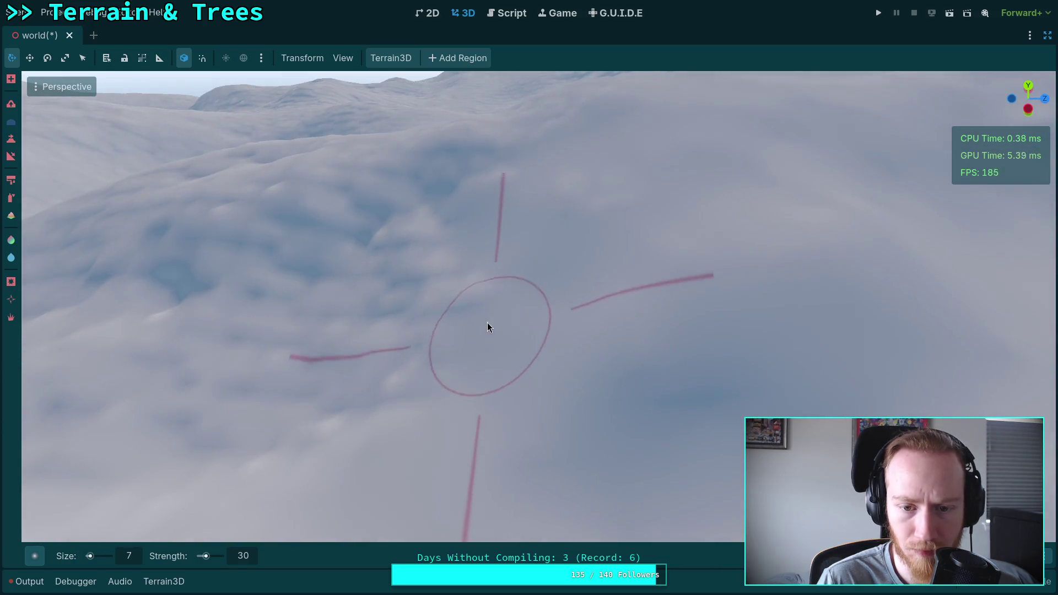
scroll(up, 3)
scroll(down, 3)
drag(398, 379, 340, 266)
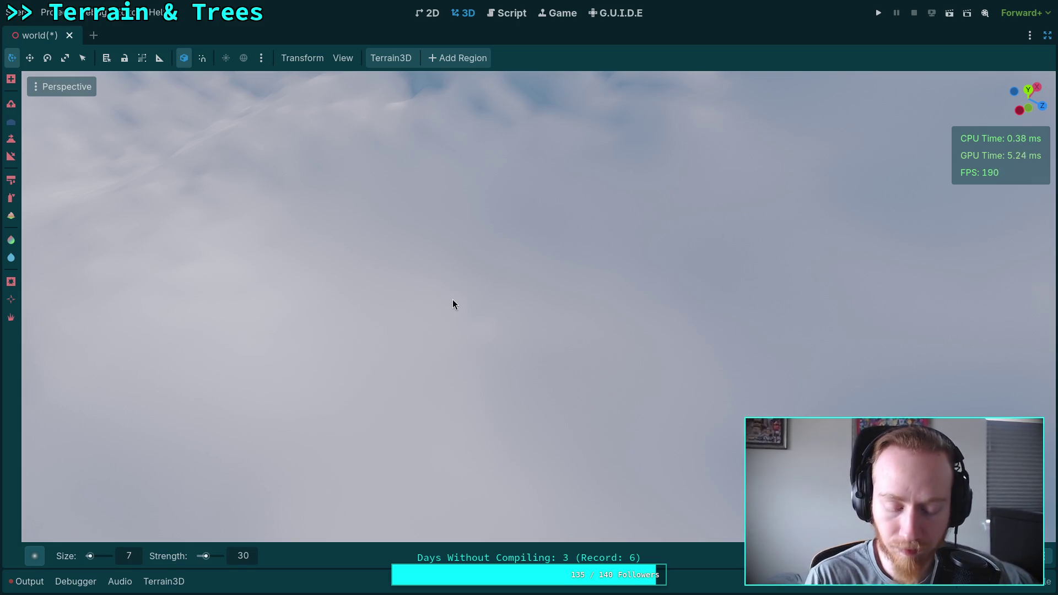
drag(406, 319, 571, 333)
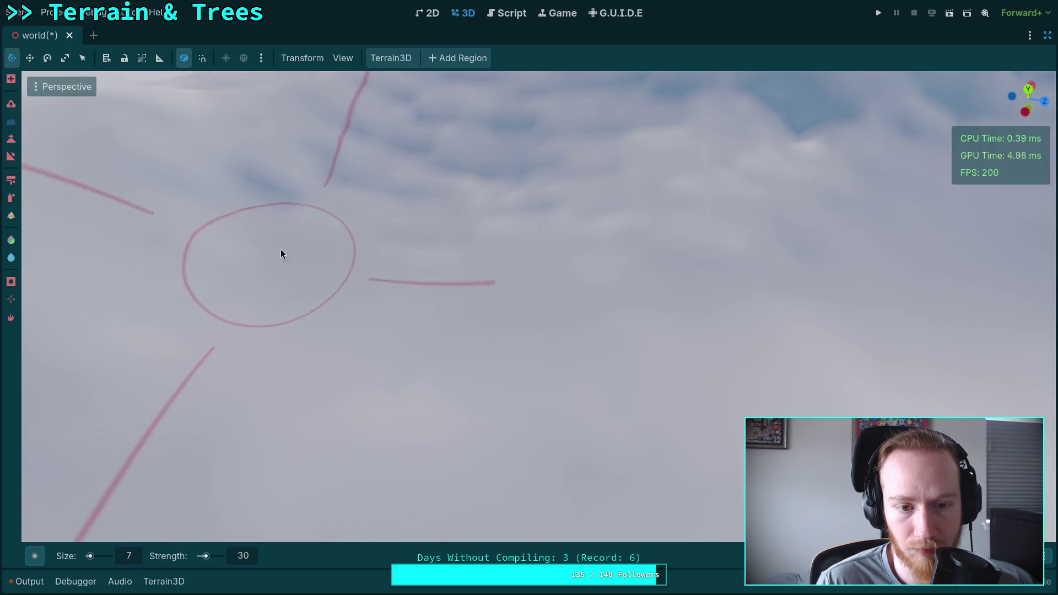
drag(203, 291, 324, 362)
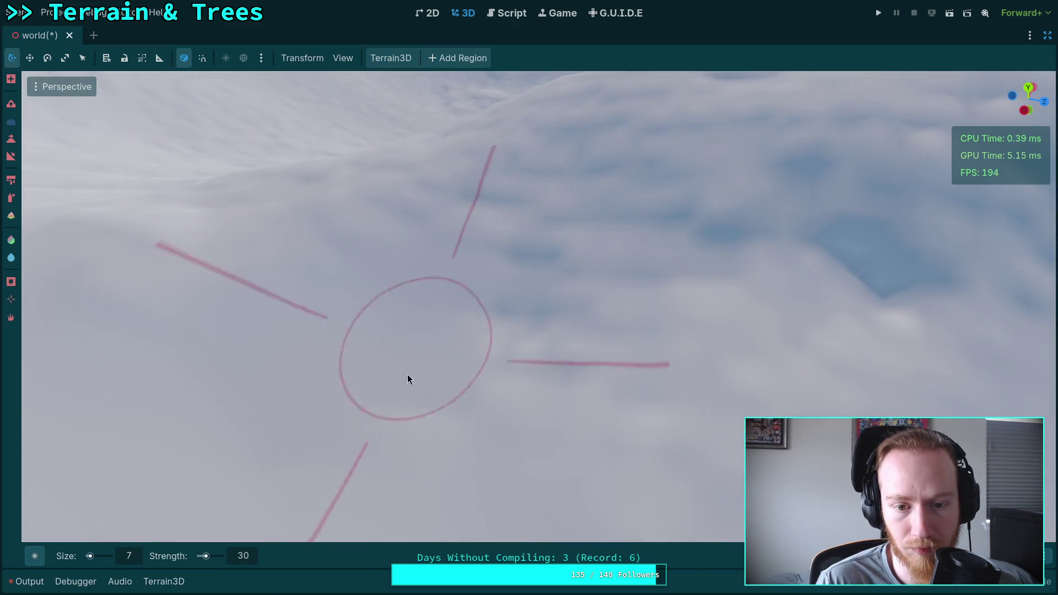
drag(472, 309, 330, 342)
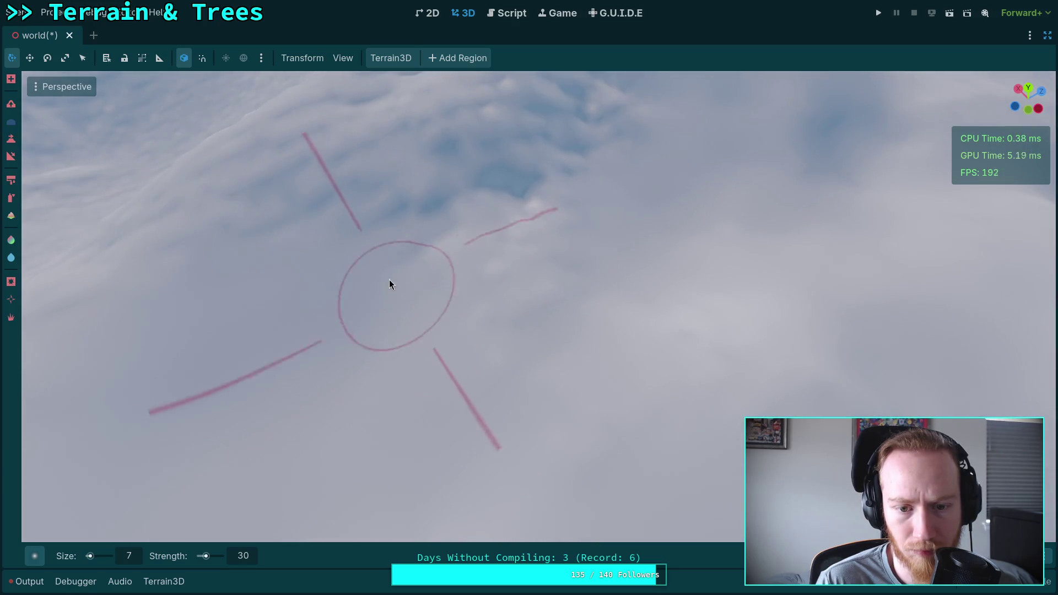
scroll(up, 3)
scroll(down, 3)
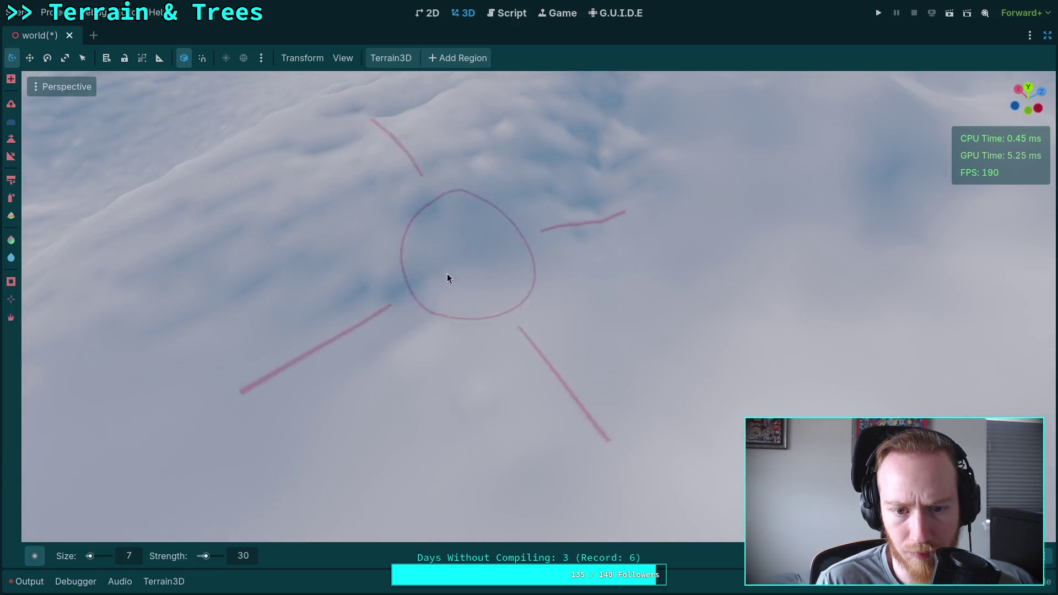
scroll(up, 3)
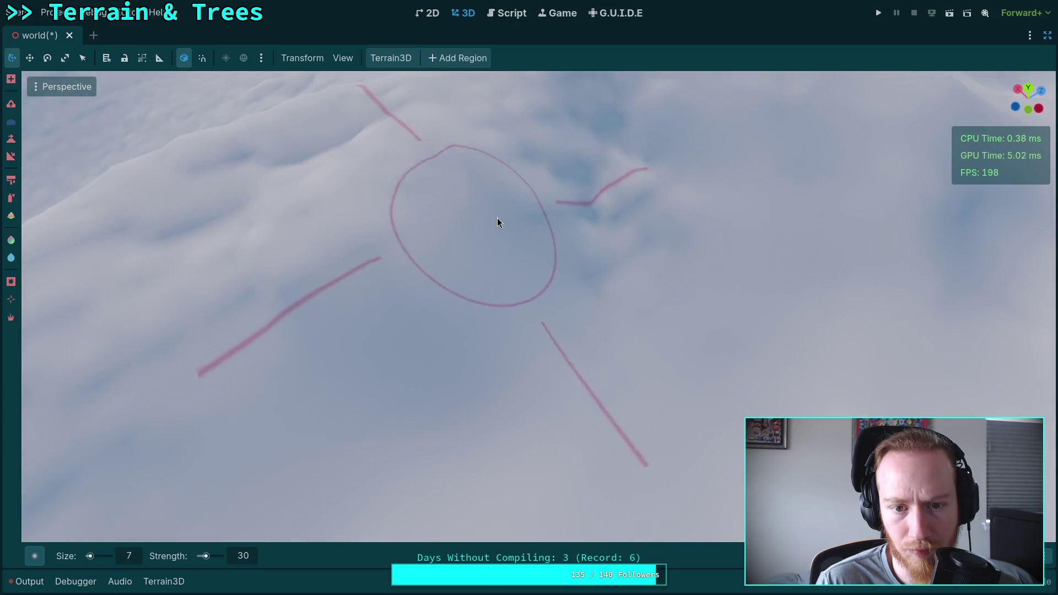
scroll(up, 3)
drag(589, 274, 543, 305)
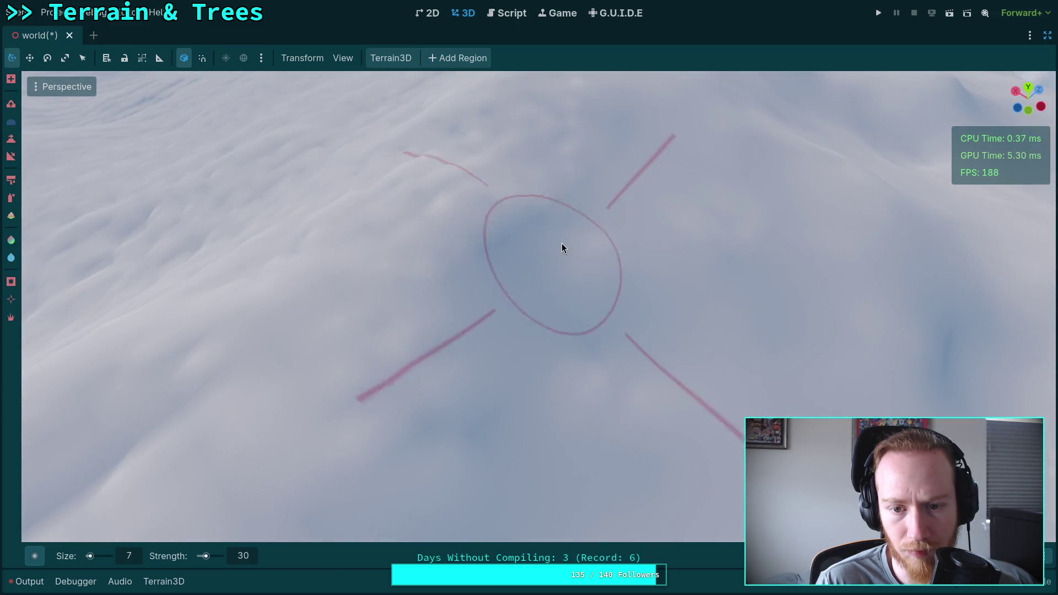
drag(358, 327, 414, 314)
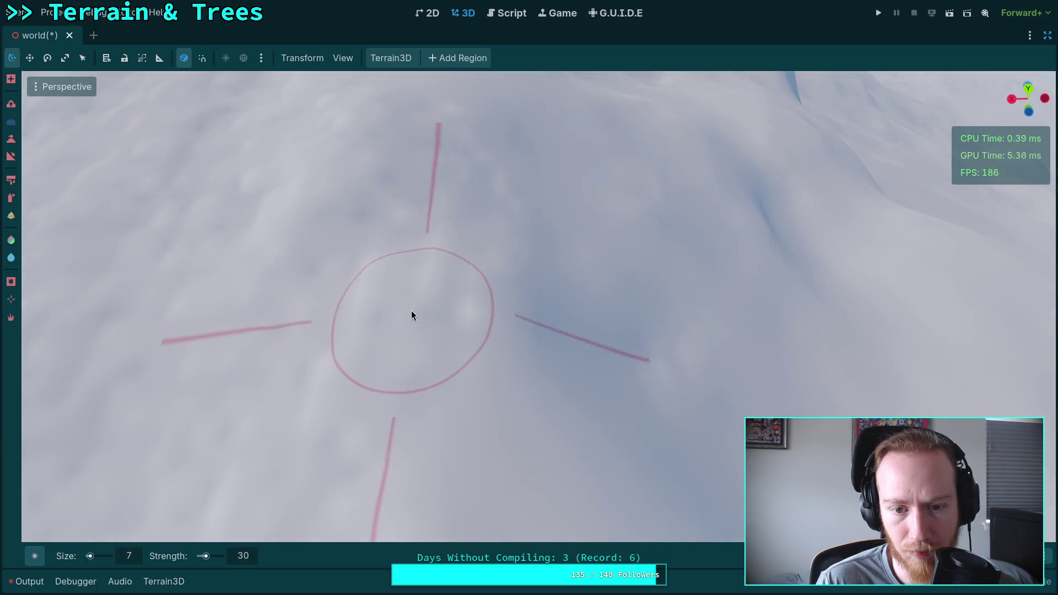
drag(463, 191, 530, 248)
scroll(up, 3)
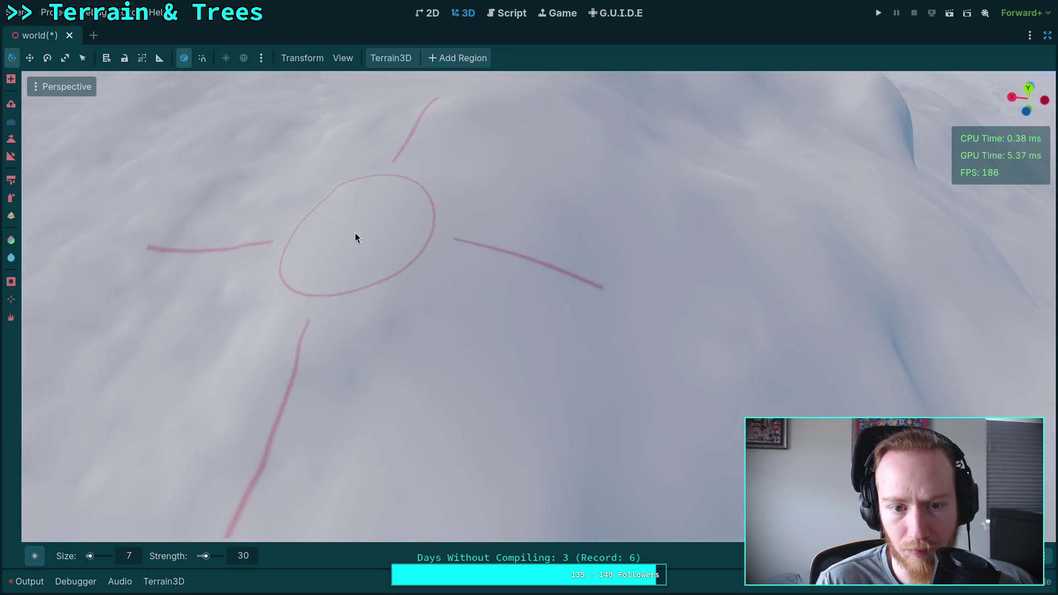
drag(358, 237, 466, 300)
scroll(down, 3)
drag(383, 368, 560, 362)
scroll(up, 3)
scroll(down, 3)
drag(569, 234, 523, 369)
drag(687, 333, 528, 353)
drag(544, 255, 368, 347)
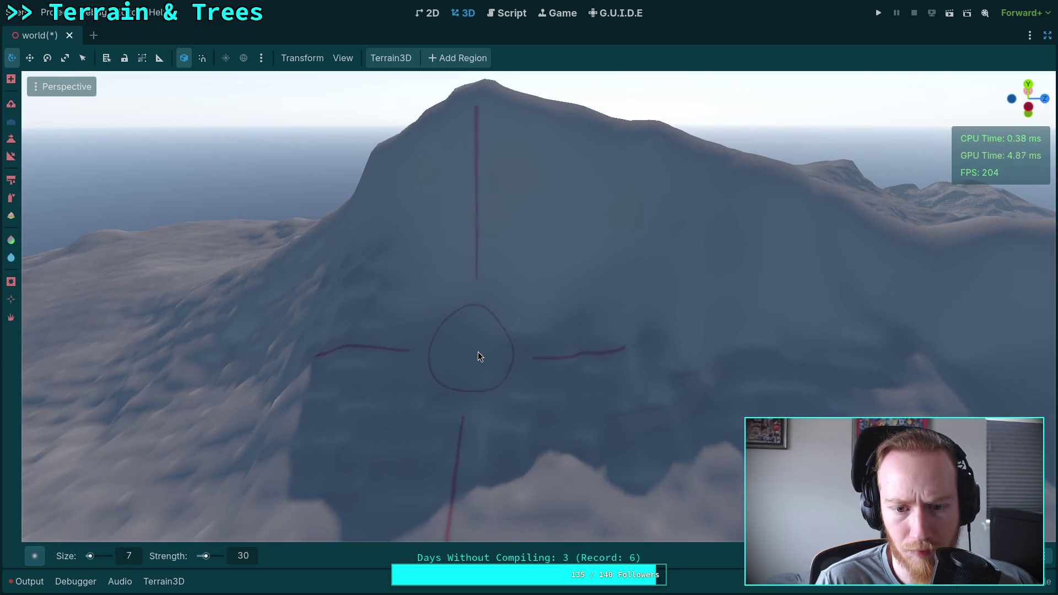
scroll(up, 3)
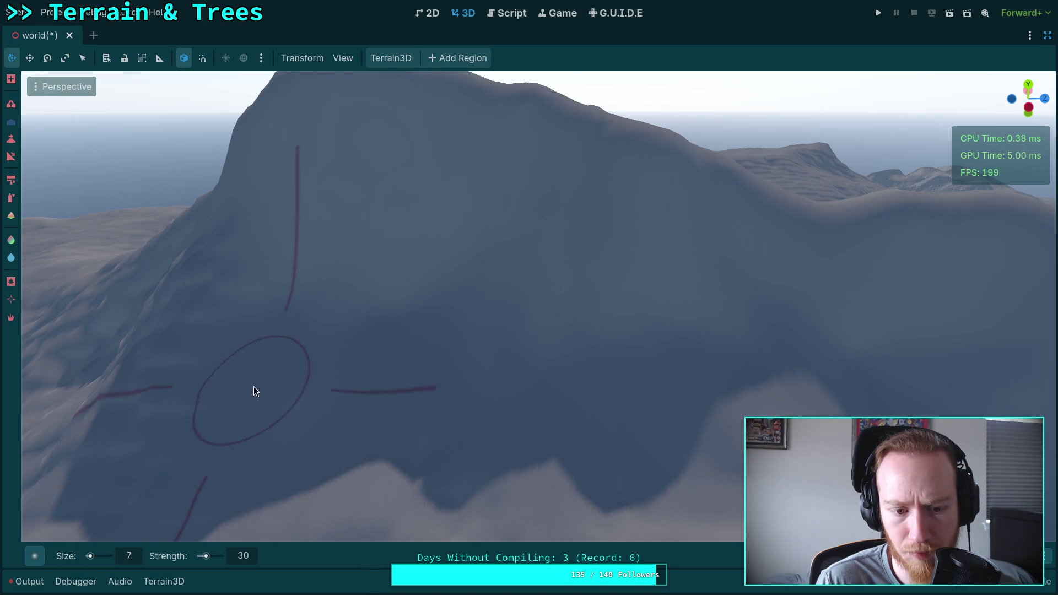
scroll(up, 3)
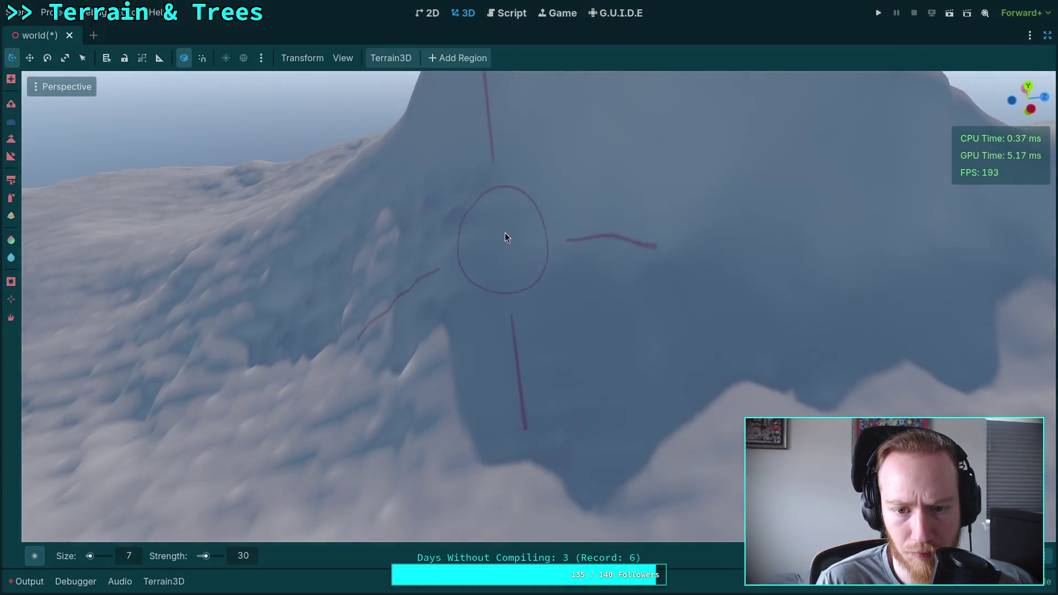
drag(683, 269, 583, 223)
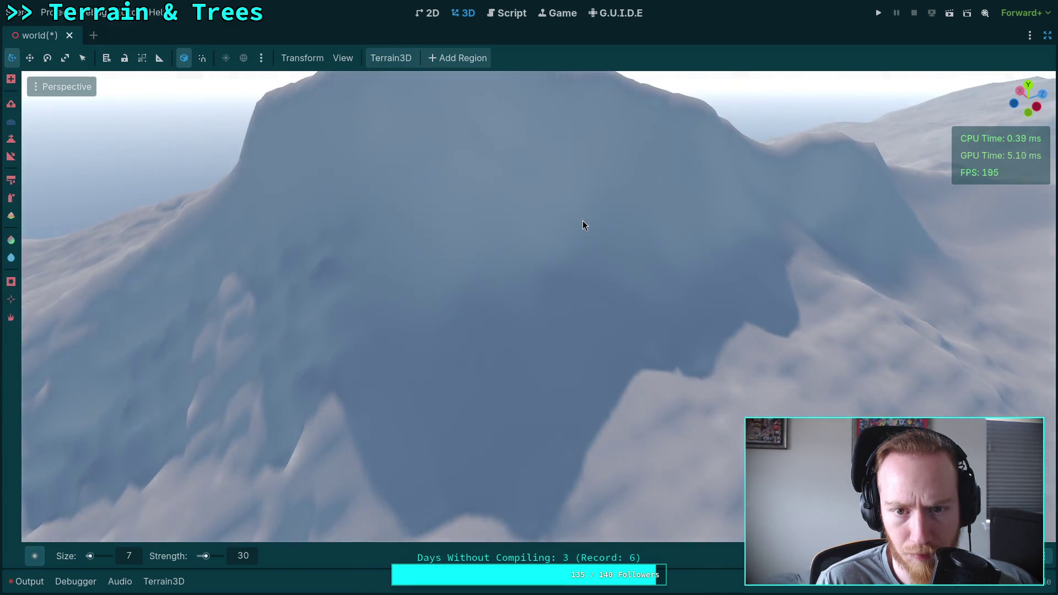
drag(685, 256, 632, 273)
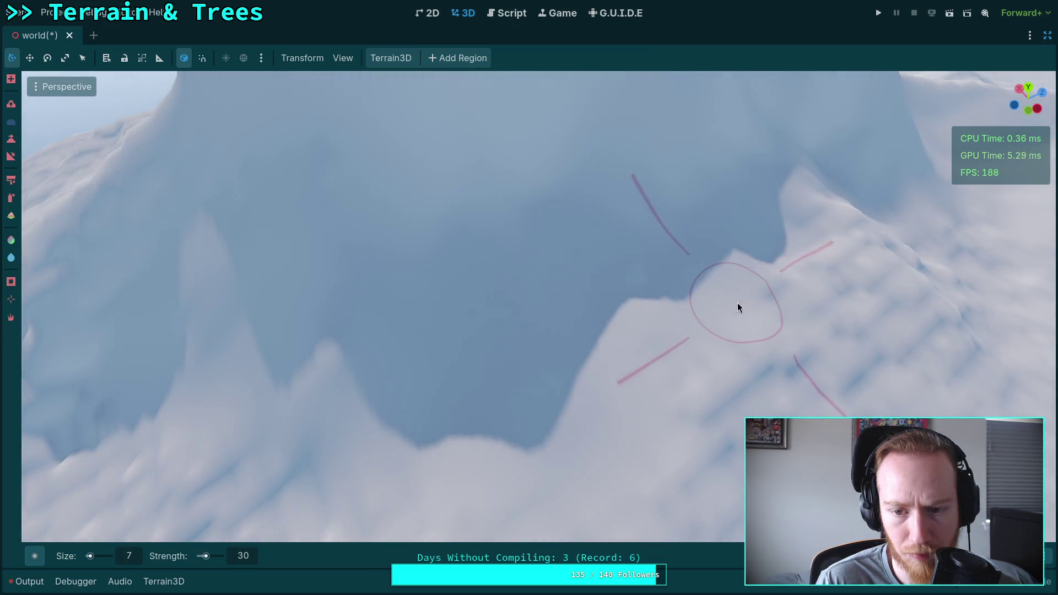
drag(756, 226, 457, 261)
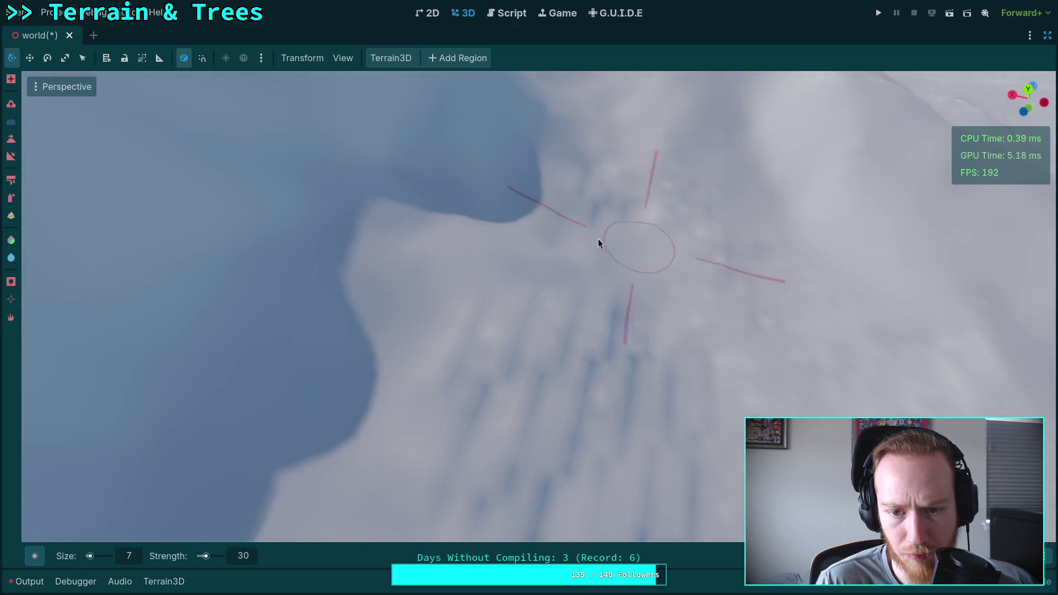
drag(611, 286, 612, 182)
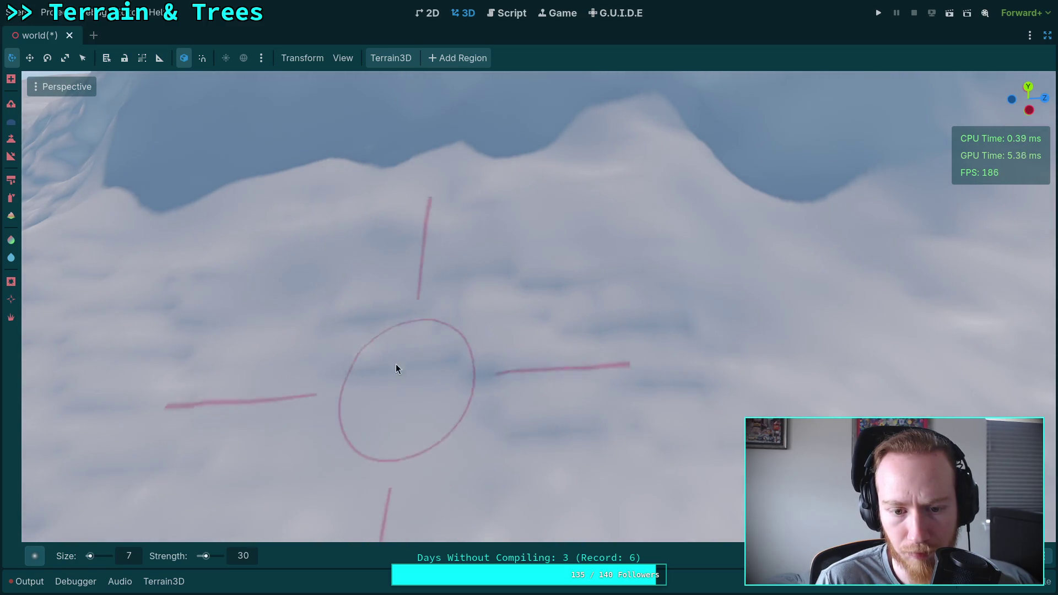
drag(893, 401, 528, 329)
drag(506, 382, 424, 327)
drag(594, 339, 457, 291)
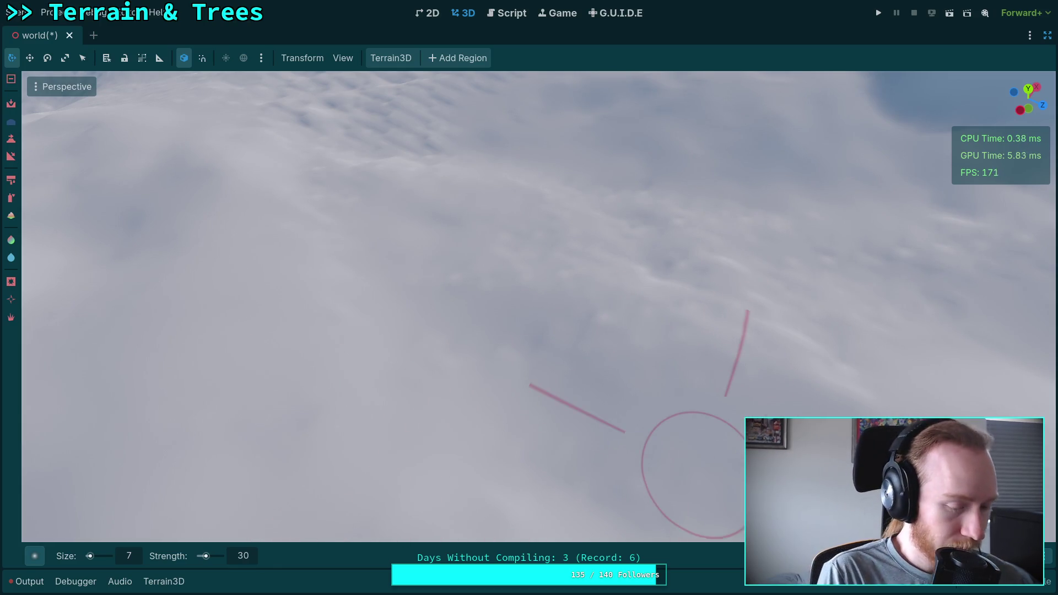
Save the world scene, then sculpt a stroke over the snowy slope.
key(ctrl+s)
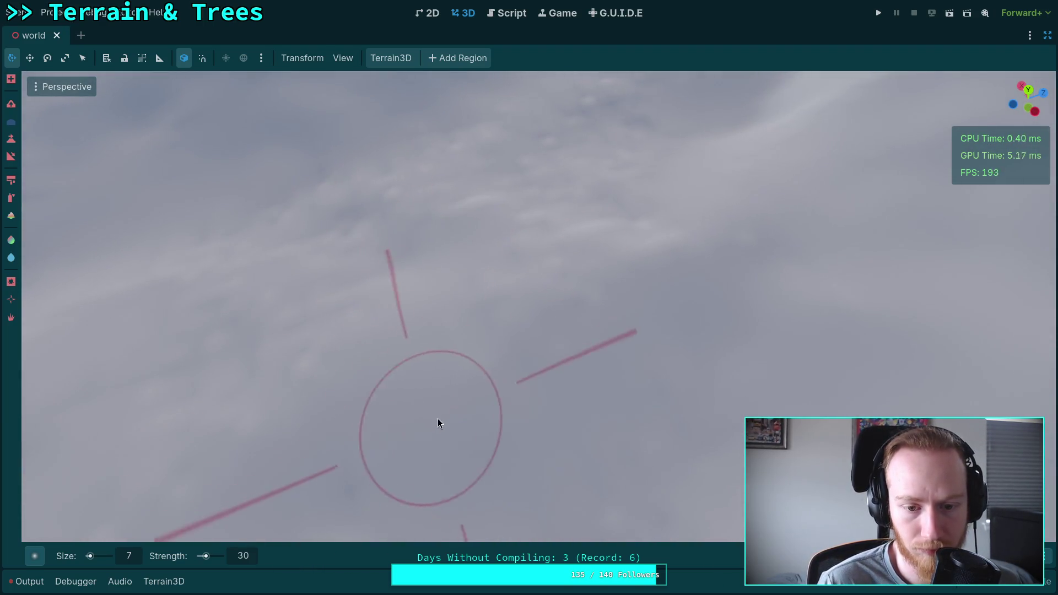
drag(543, 295, 487, 306)
drag(513, 461, 588, 430)
key(w)
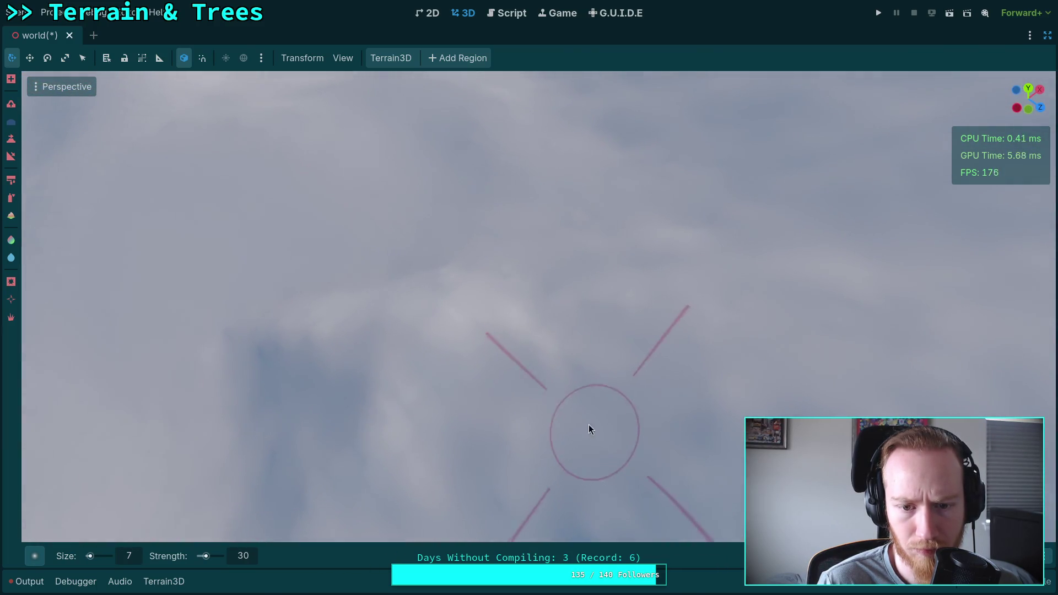
drag(472, 303, 531, 366)
Keep painting the slope into rounded hills climbing toward the distant ridges.
drag(289, 449, 467, 280)
drag(489, 399, 488, 379)
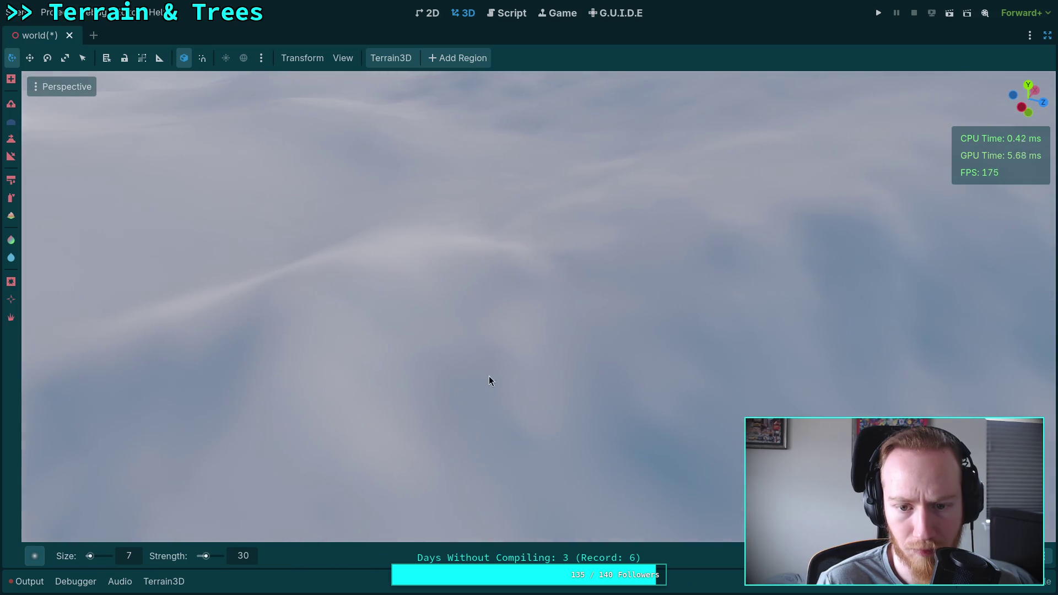
drag(508, 457, 468, 371)
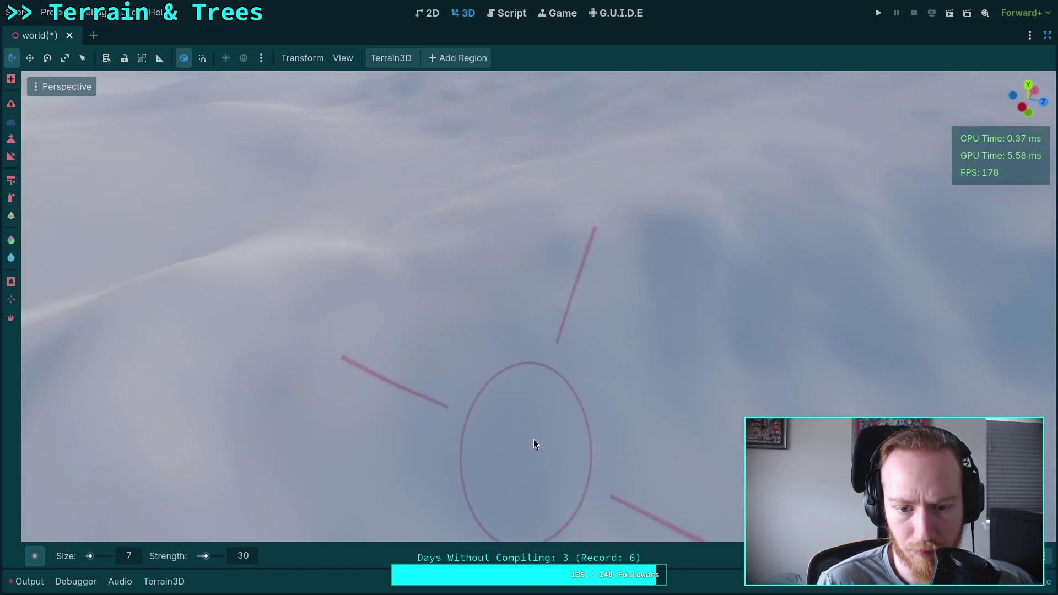
drag(563, 234, 515, 256)
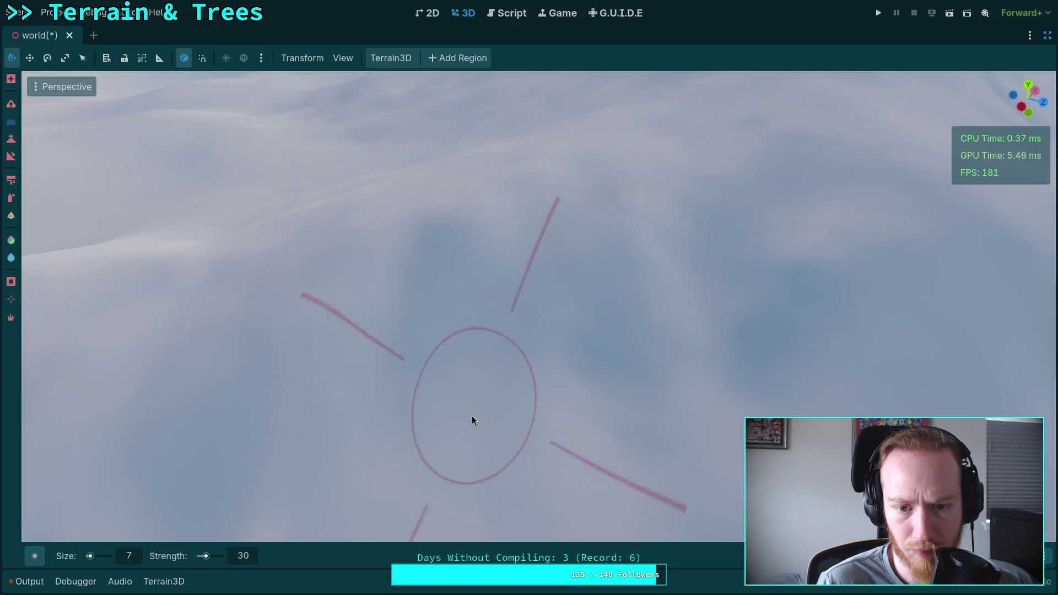
drag(628, 407, 527, 244)
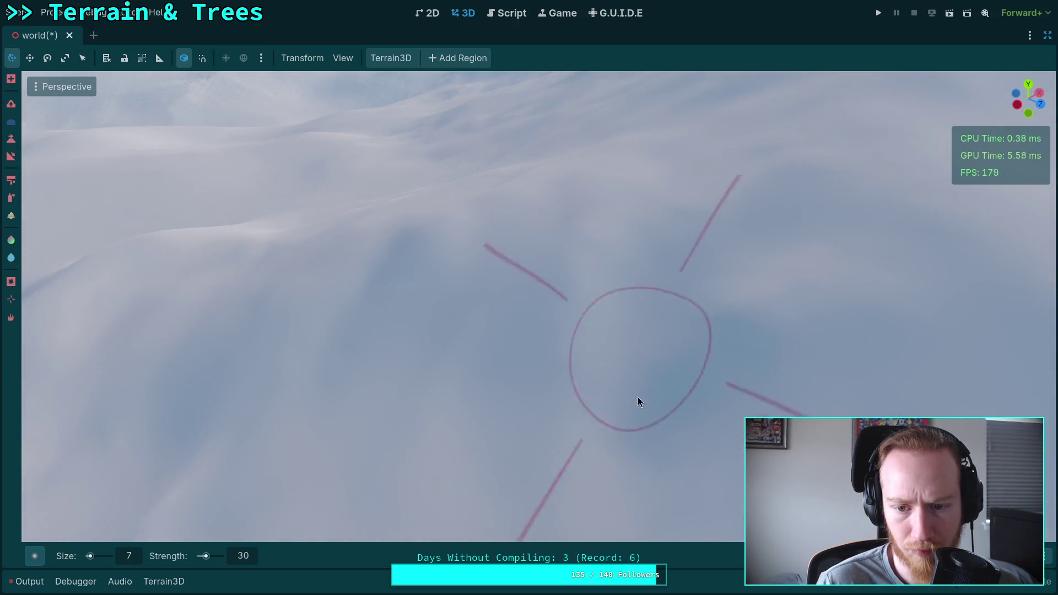
drag(350, 361, 531, 390)
drag(515, 444, 428, 392)
drag(398, 430, 398, 430)
drag(444, 343, 451, 321)
drag(455, 368, 489, 378)
drag(460, 224, 461, 225)
drag(632, 236, 632, 236)
drag(669, 354, 669, 355)
drag(395, 250, 394, 251)
drag(455, 287, 455, 287)
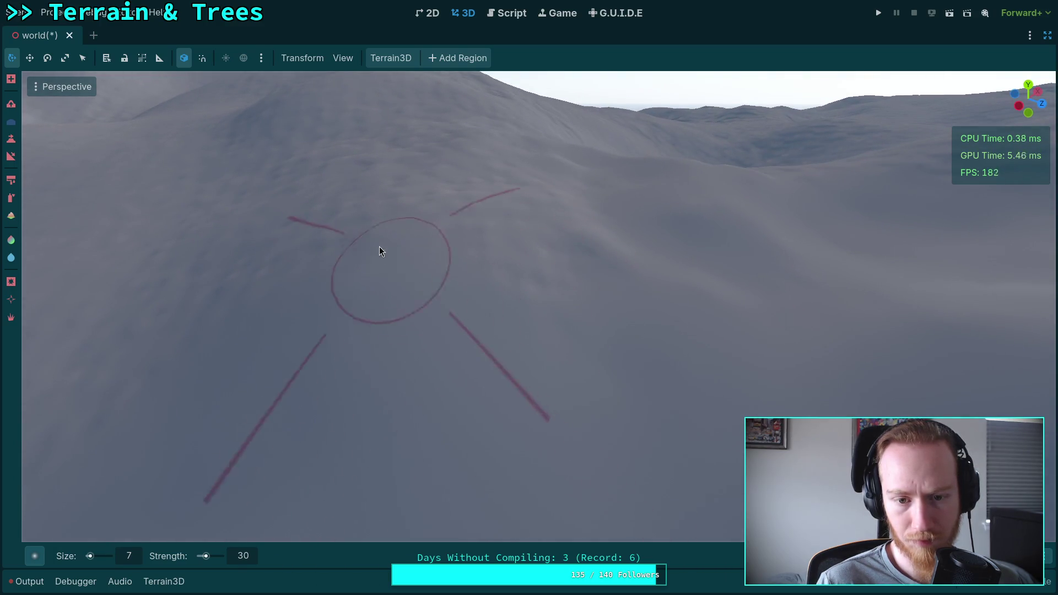
scroll(up, 3)
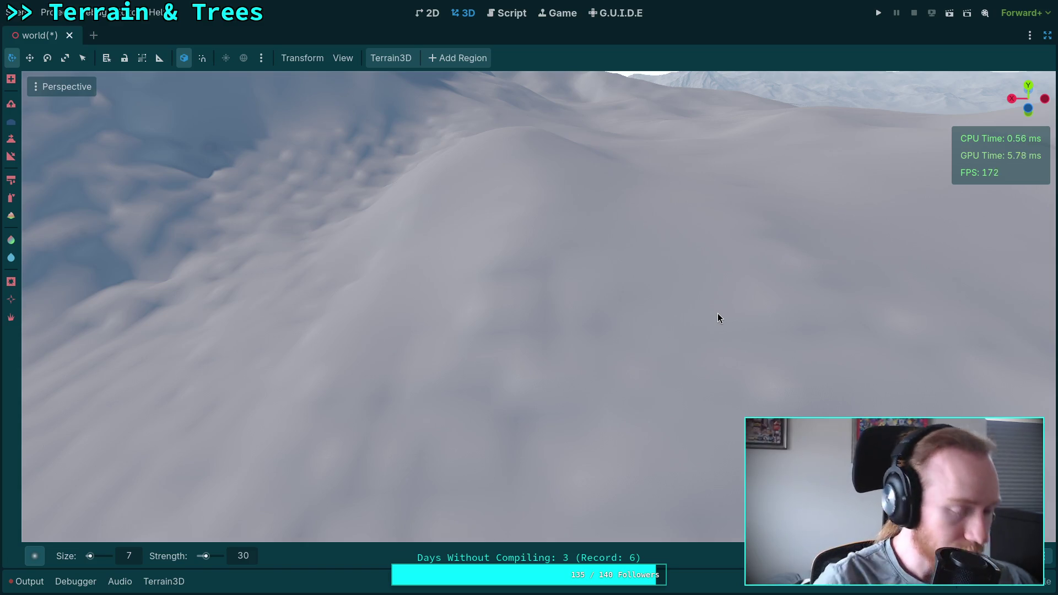
right_click(718, 318)
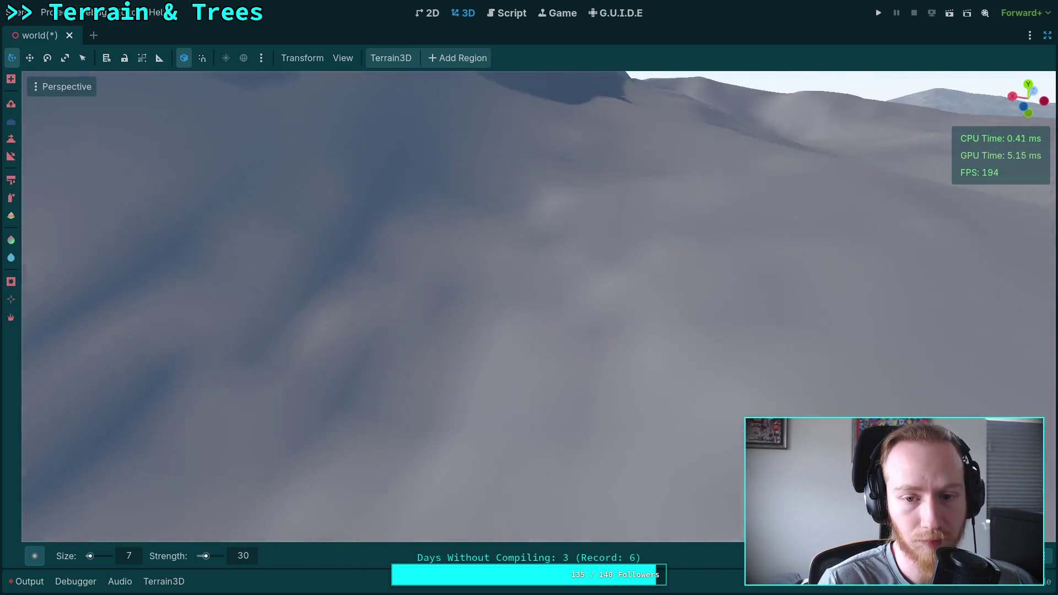
scroll(up, 3)
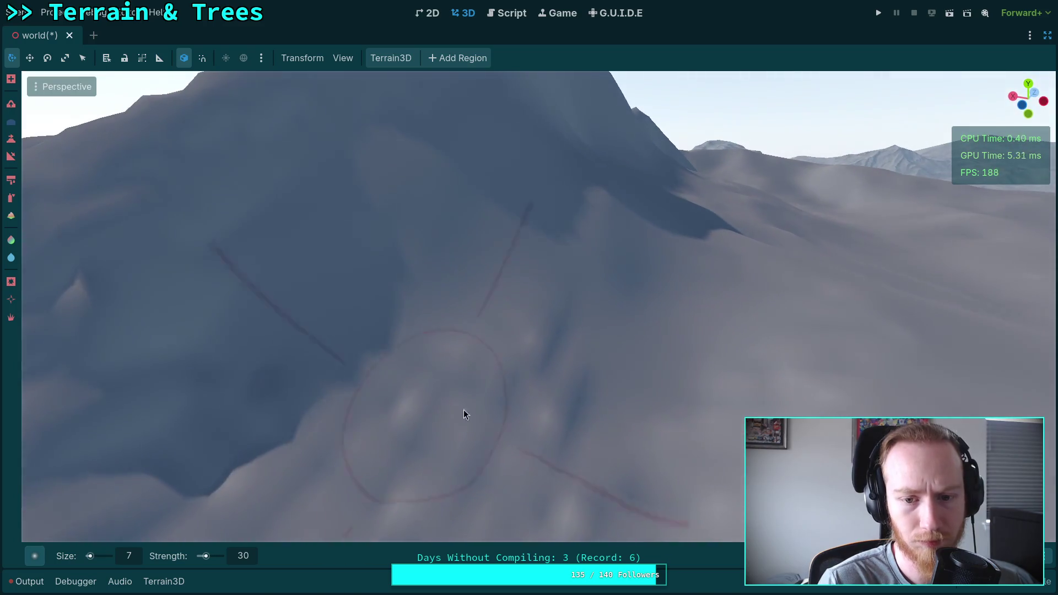
scroll(up, 3)
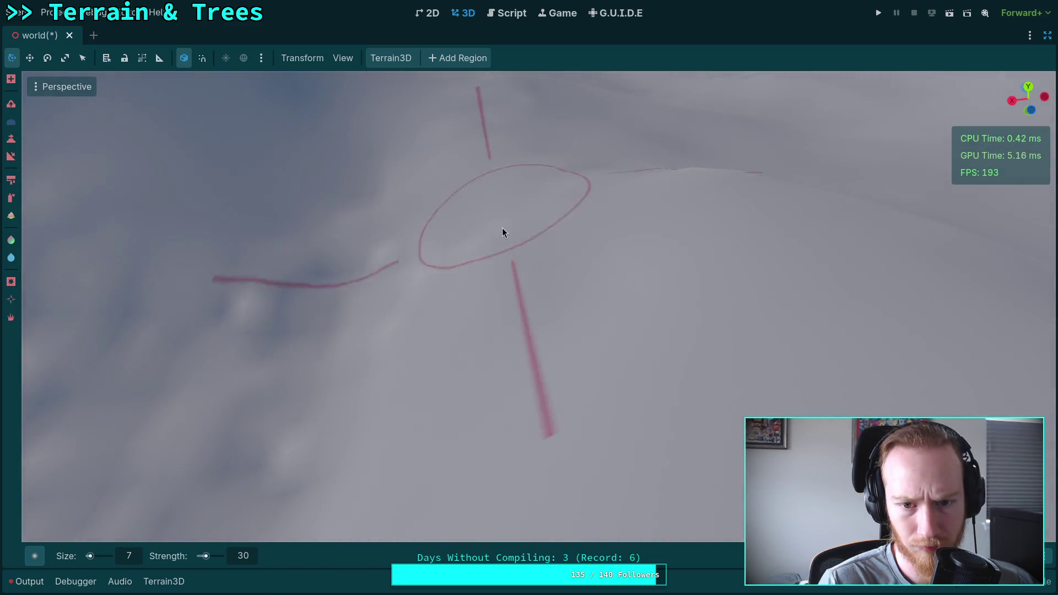
right_click(502, 231)
right_click(520, 290)
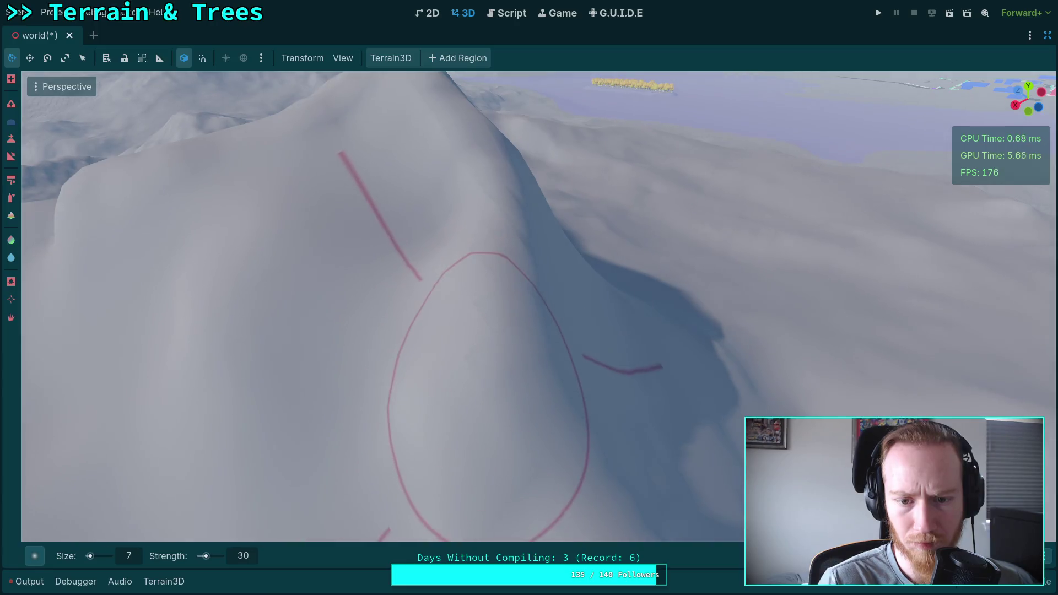
right_click(411, 250)
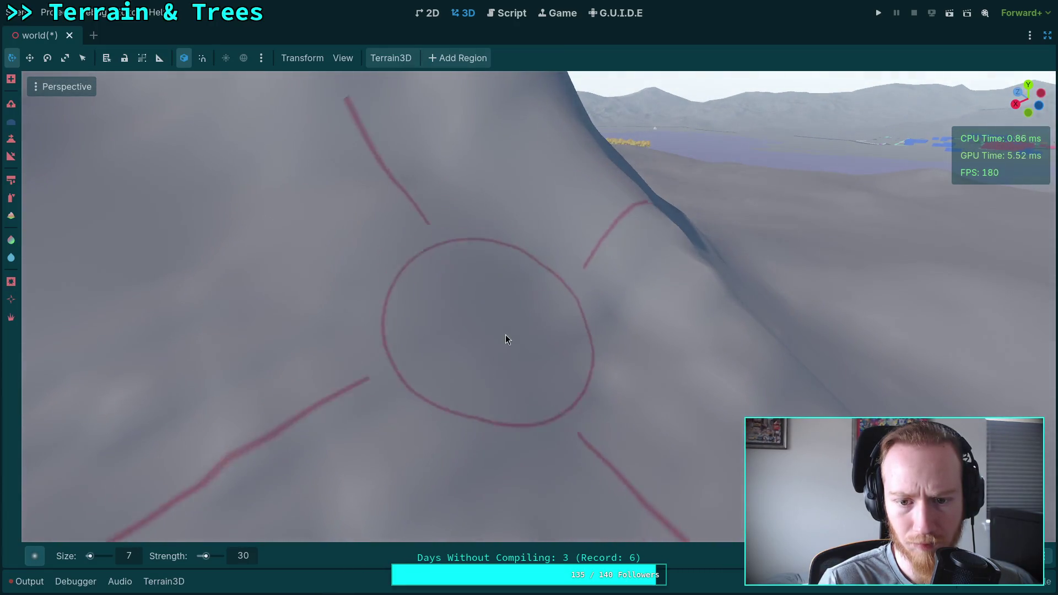
right_click(507, 339)
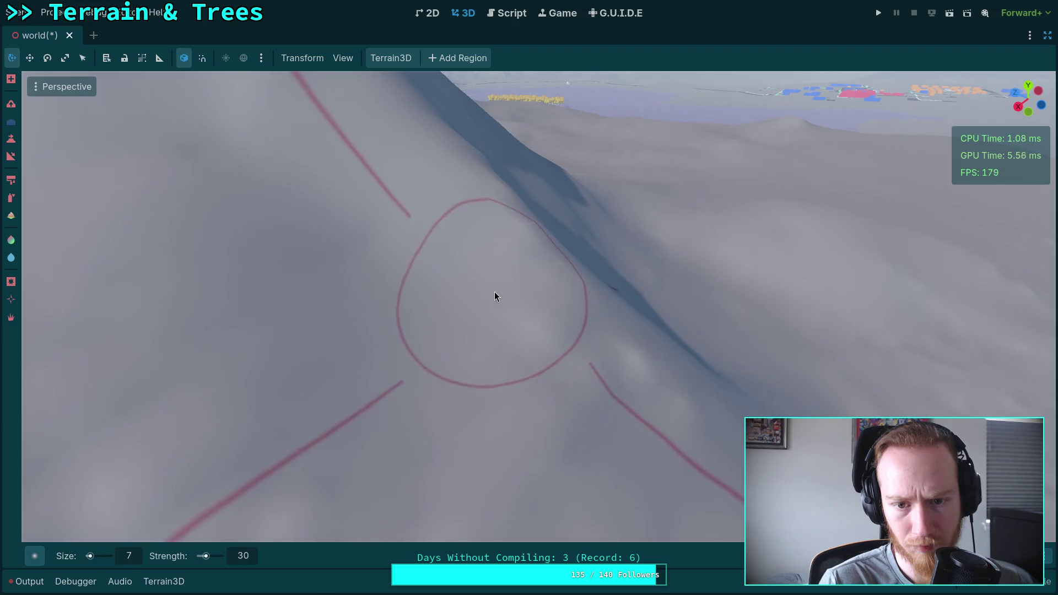
right_click(557, 332)
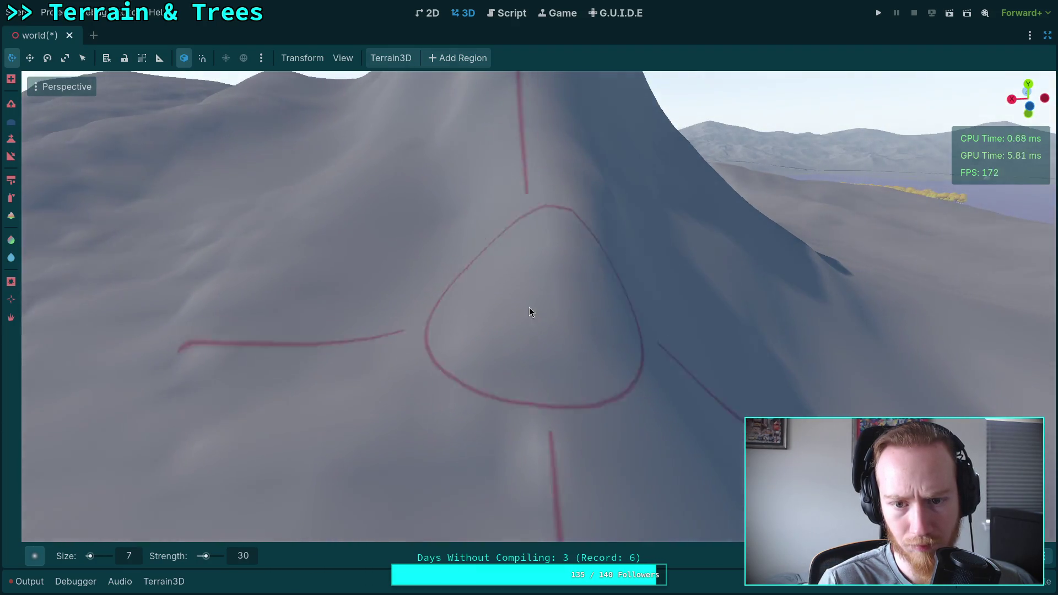
right_click(493, 405)
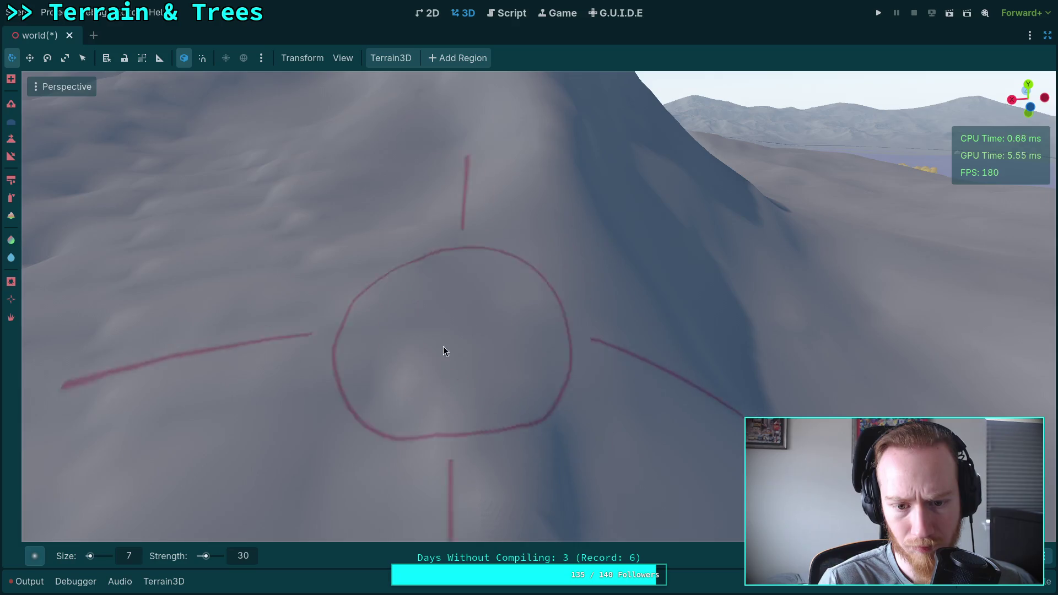
right_click(333, 240)
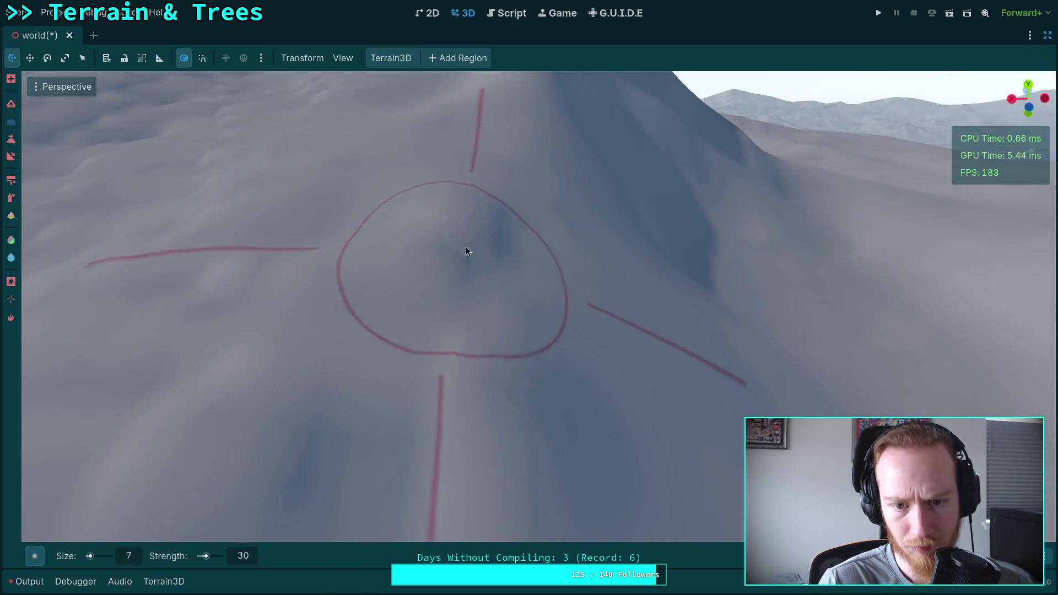
right_click(487, 292)
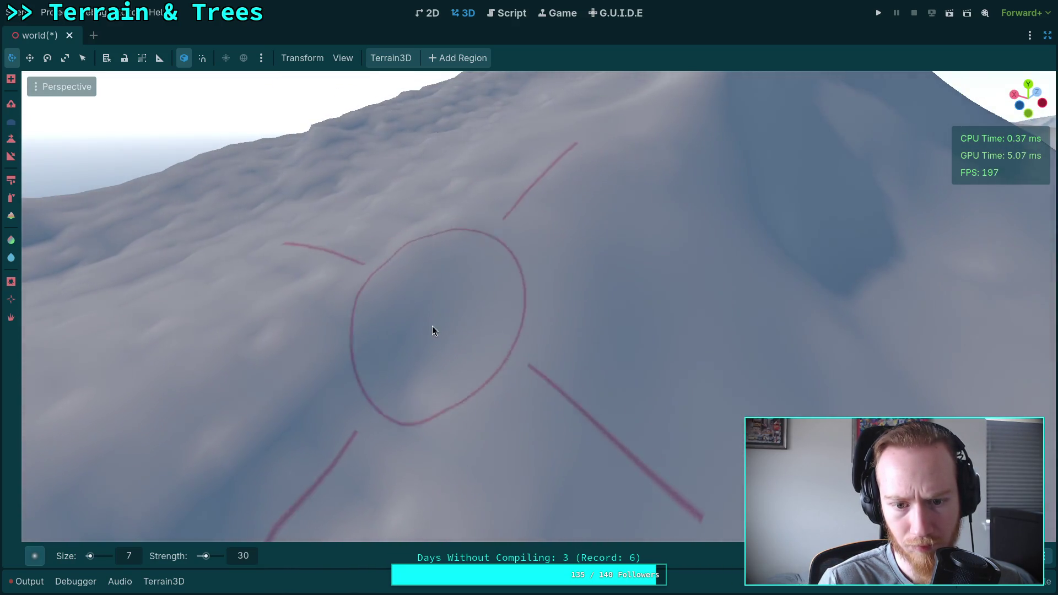
right_click(432, 325)
right_click(653, 326)
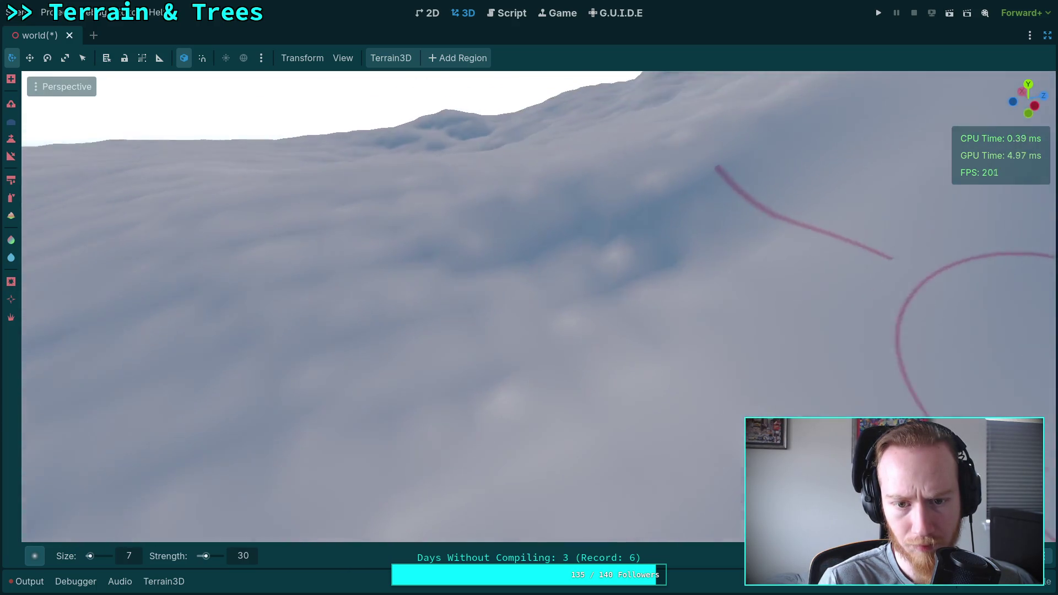
right_click(747, 237)
right_click(478, 260)
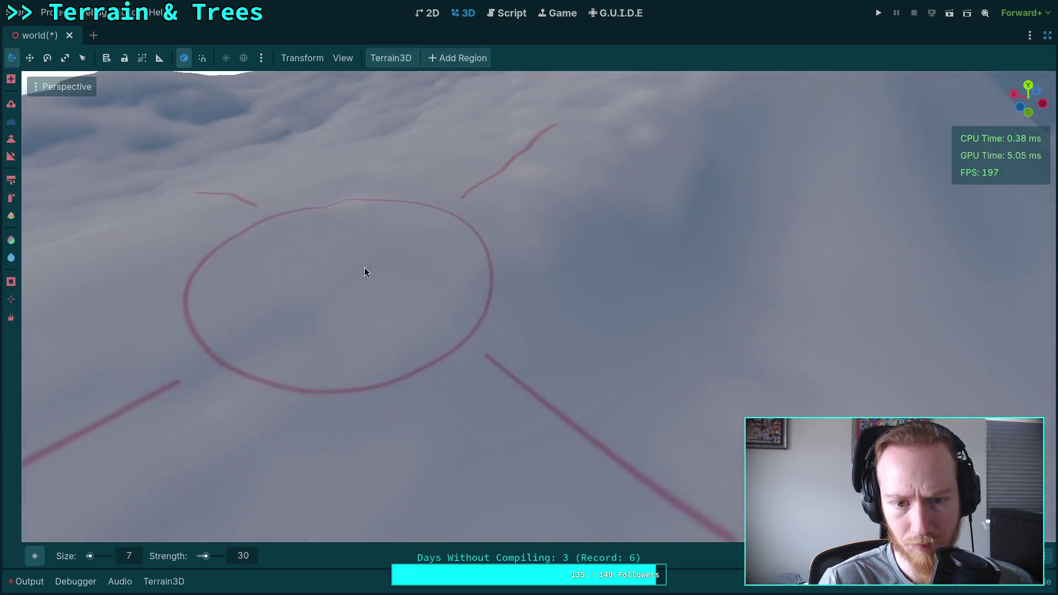
right_click(364, 268)
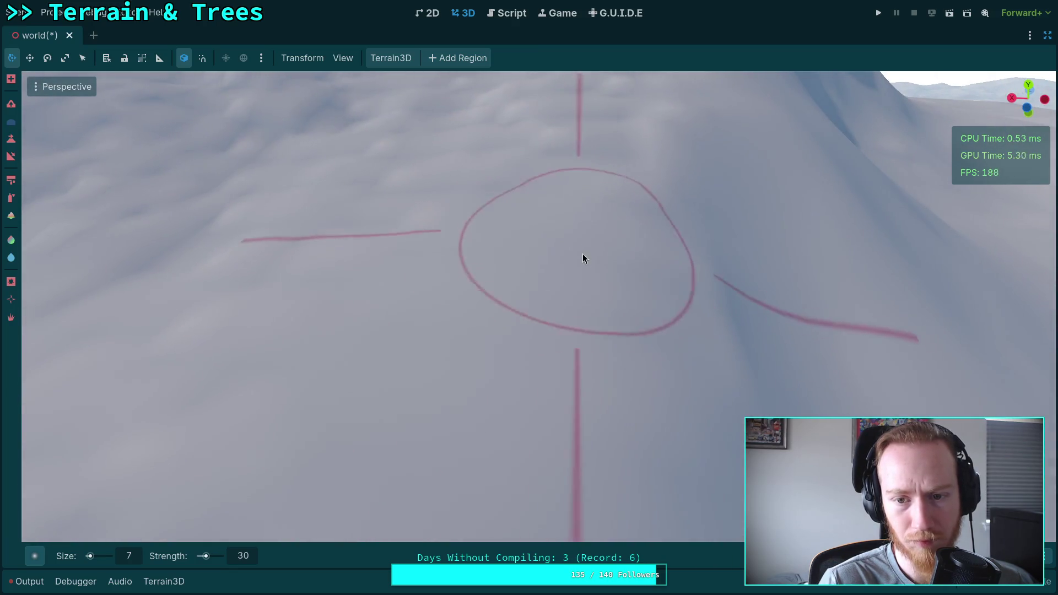
right_click(584, 254)
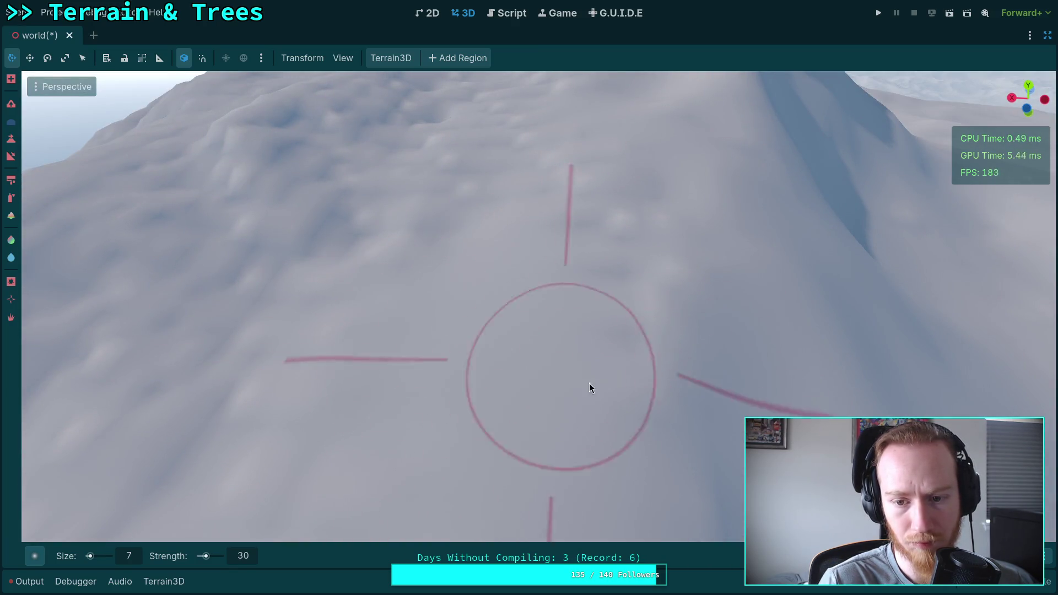
right_click(626, 237)
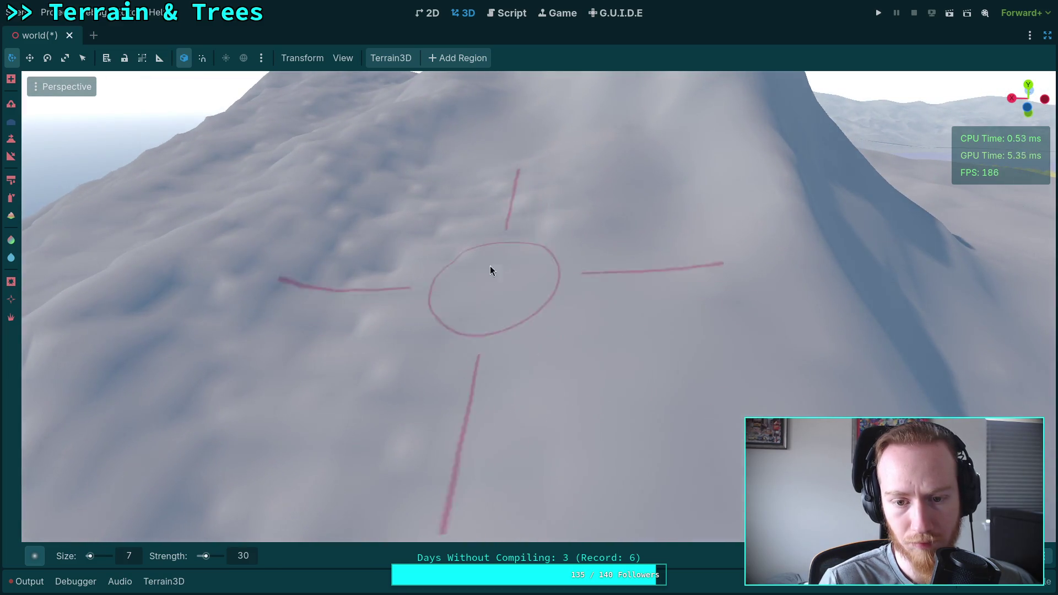
right_click(491, 270)
right_click(440, 257)
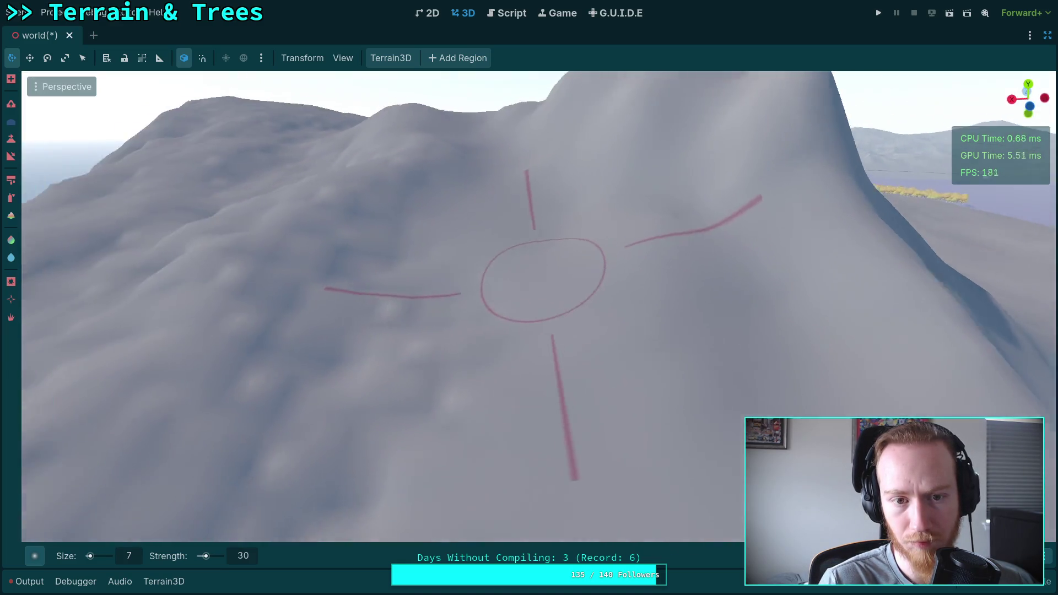
right_click(542, 280)
right_click(511, 239)
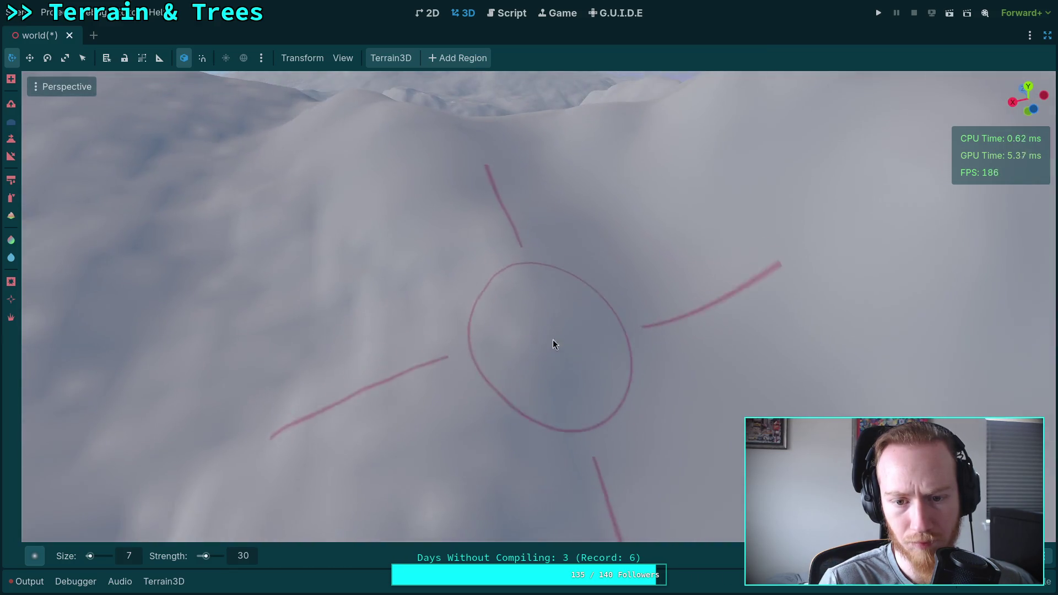
right_click(437, 310)
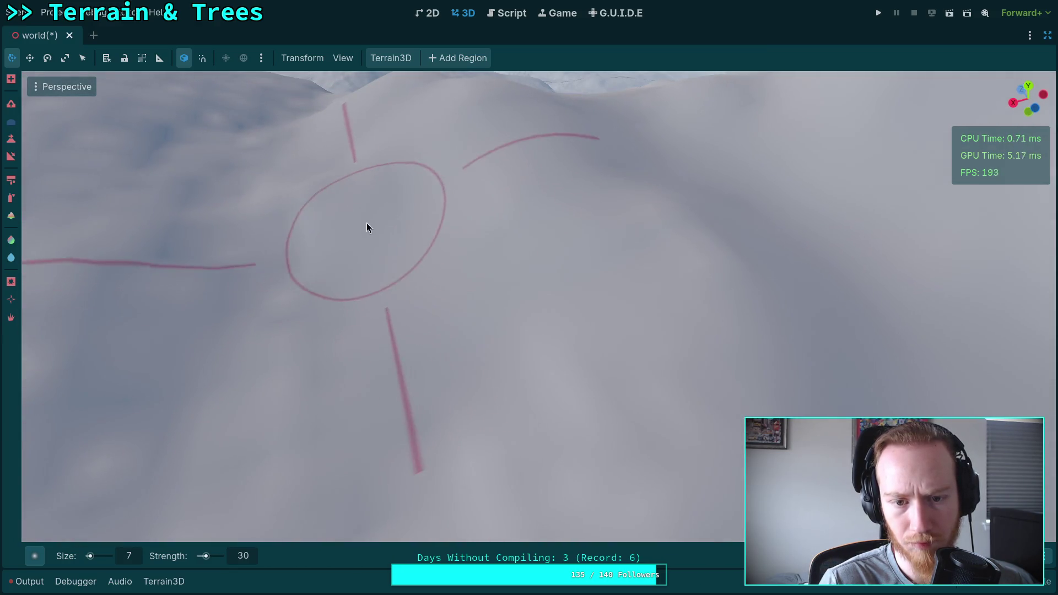
right_click(366, 226)
right_click(367, 339)
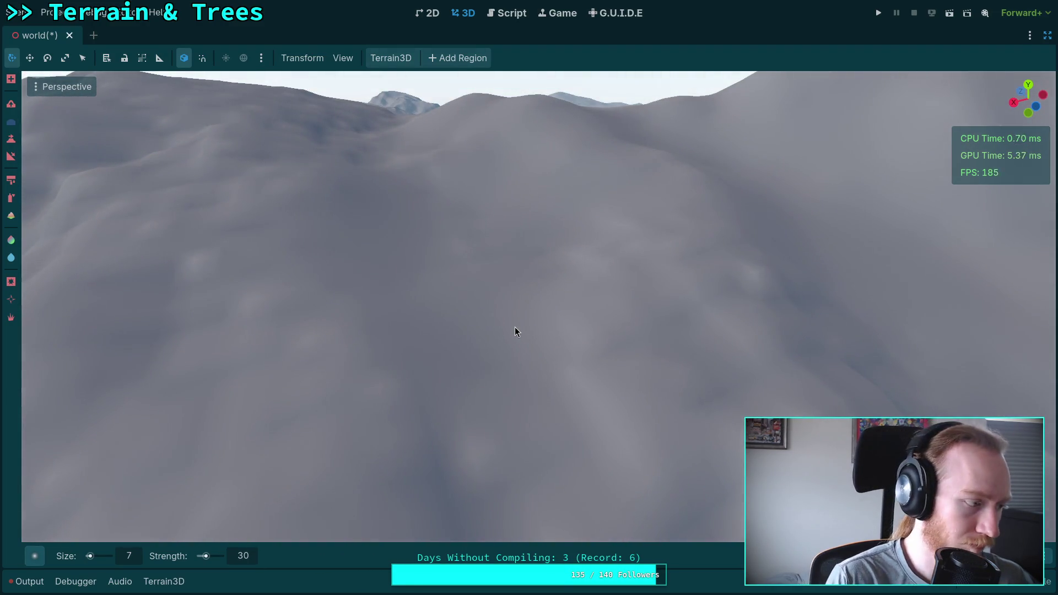
right_click(428, 296)
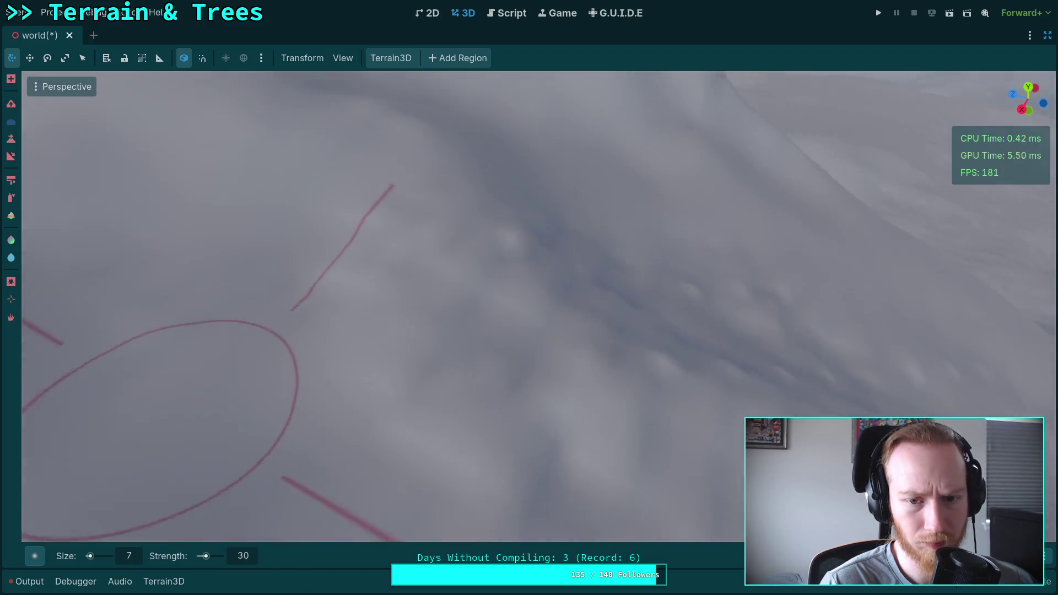
scroll(down, 3)
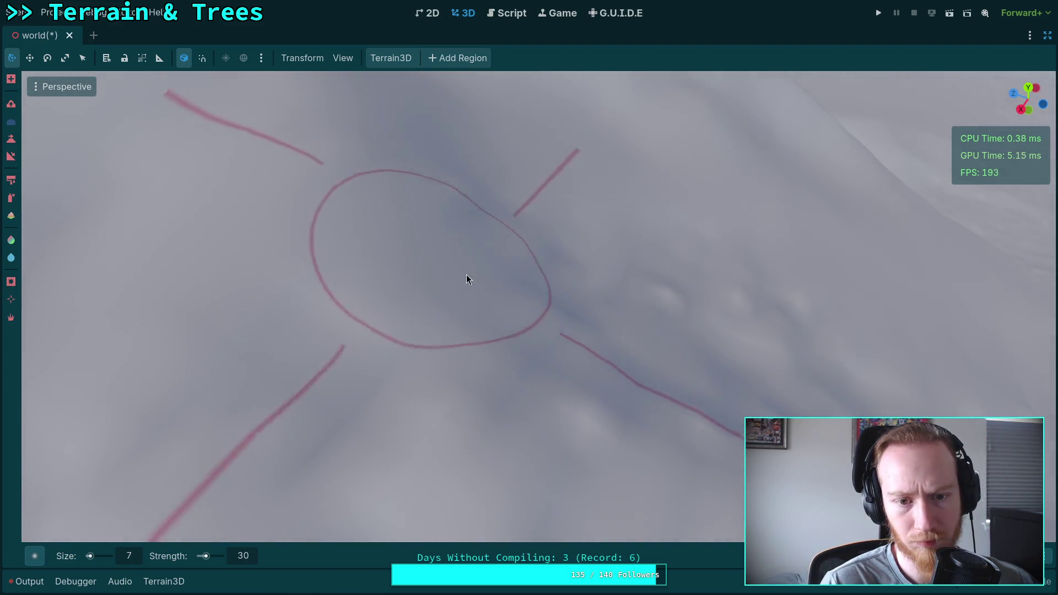
scroll(up, 3)
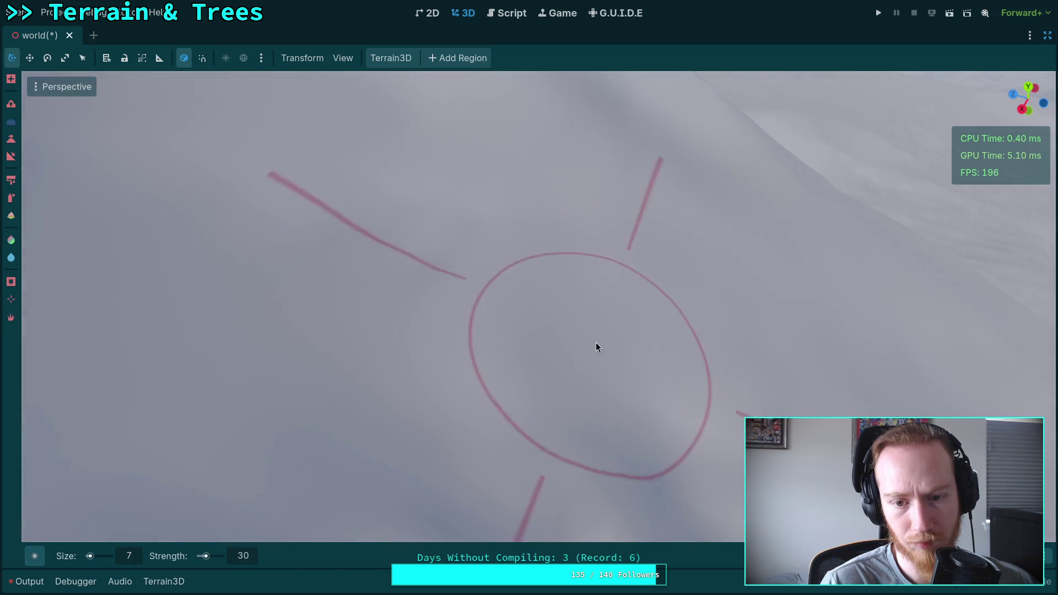
scroll(down, 3)
drag(680, 278, 495, 156)
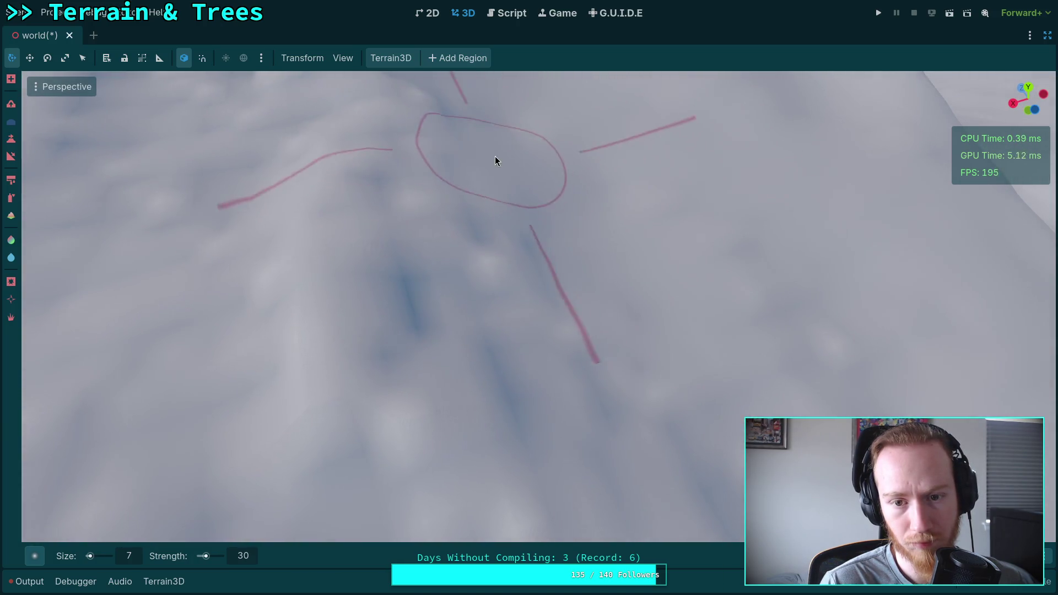
scroll(up, 3)
scroll(down, 3)
scroll(up, 3)
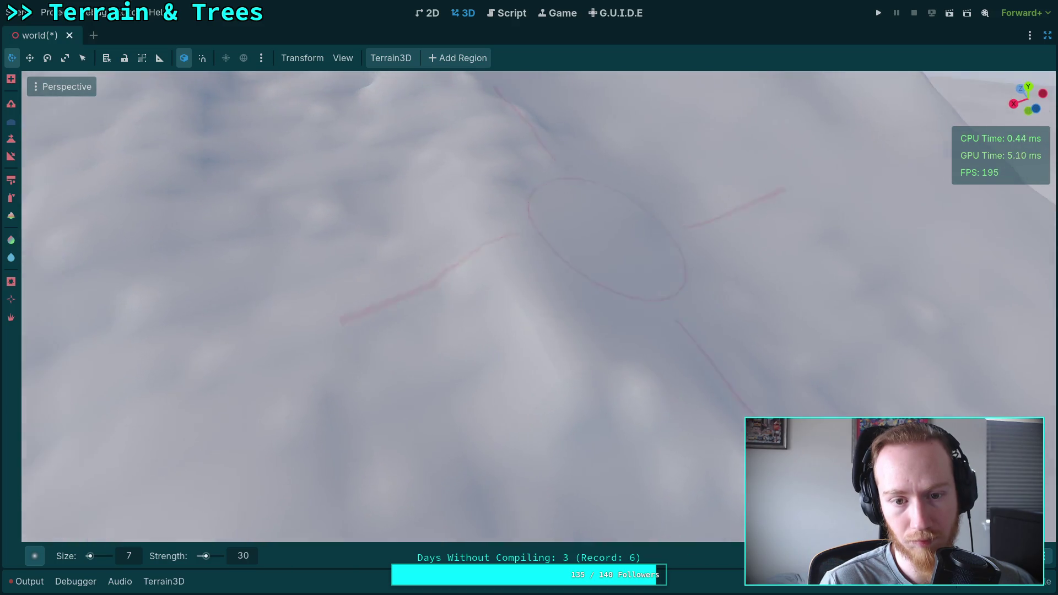
scroll(down, 3)
scroll(up, 3)
drag(448, 322, 467, 197)
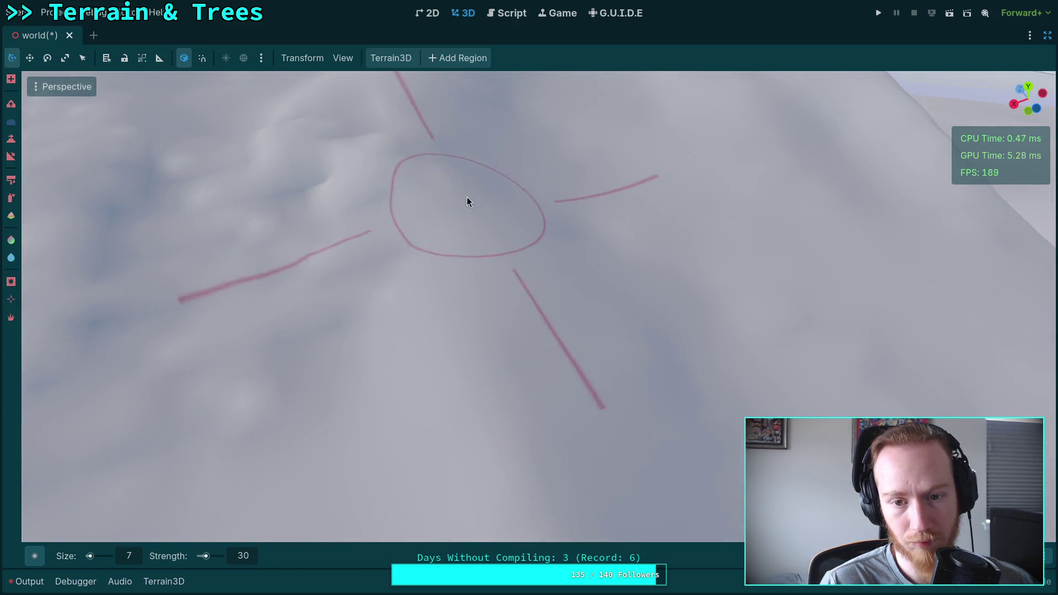
scroll(up, 3)
scroll(down, 3)
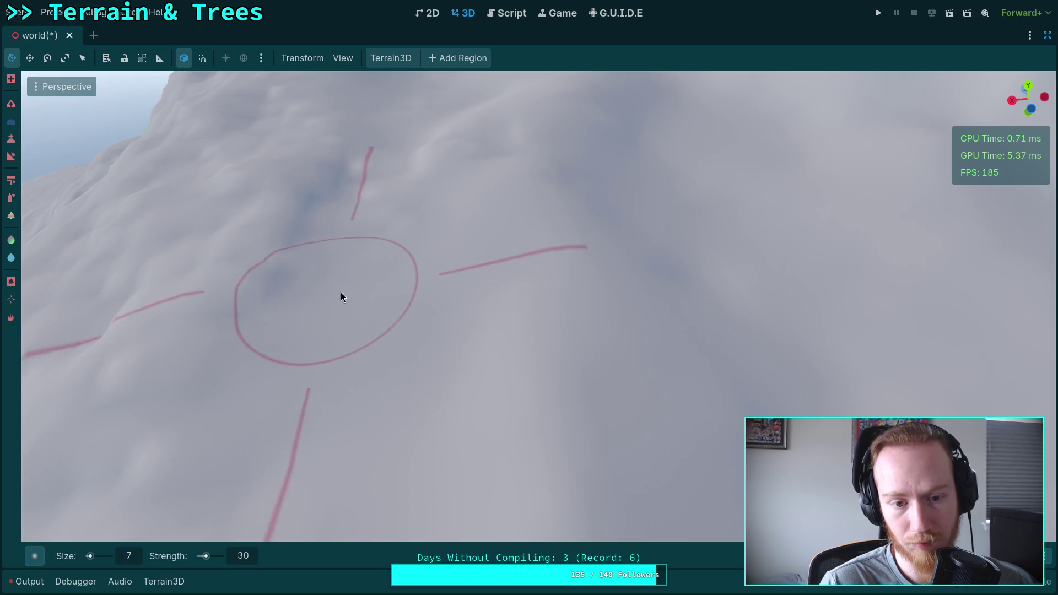
scroll(down, 3)
scroll(down, 3)
scroll(up, 3)
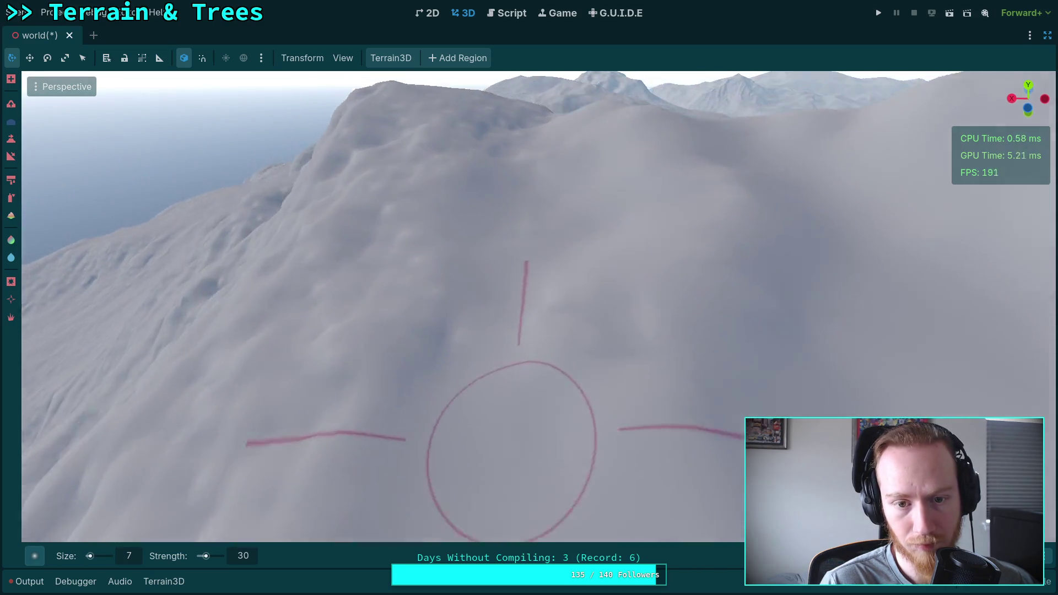
scroll(down, 3)
scroll(up, 3)
scroll(down, 3)
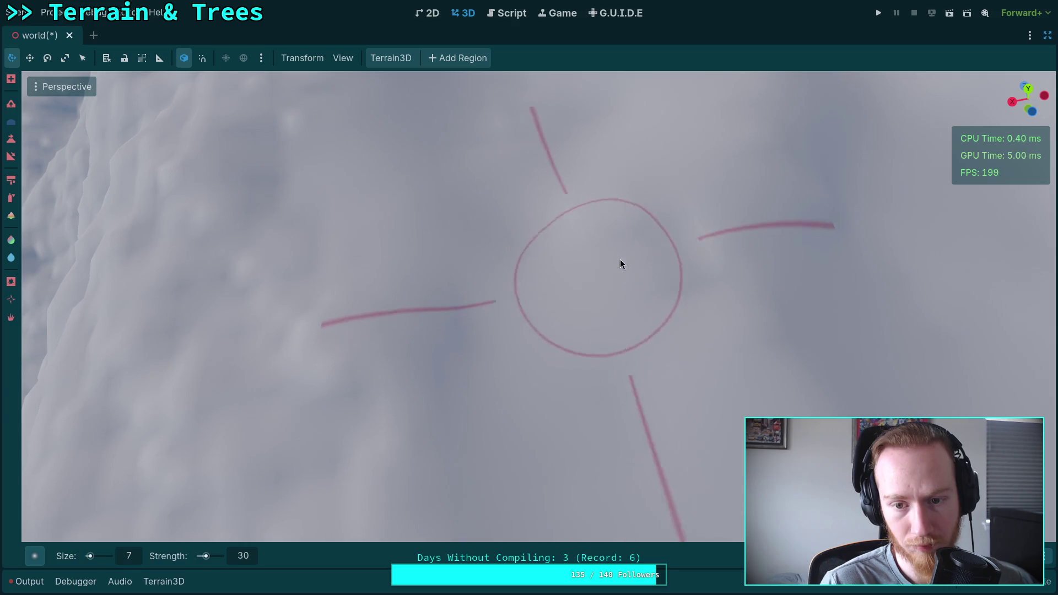
scroll(down, 3)
scroll(up, 3)
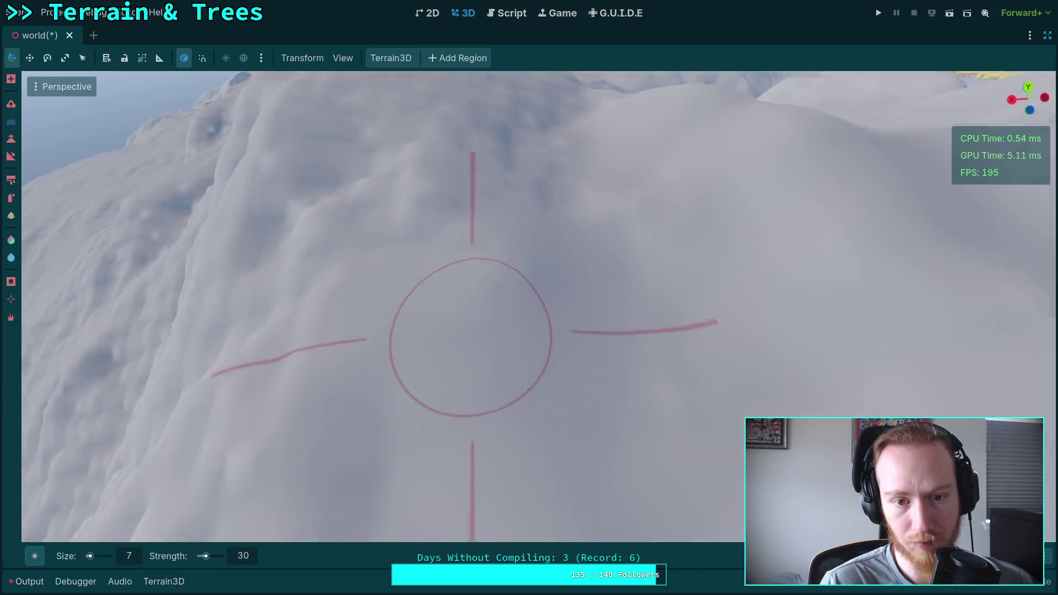
scroll(up, 3)
scroll(down, 3)
scroll(up, 3)
scroll(up, 3)
scroll(down, 3)
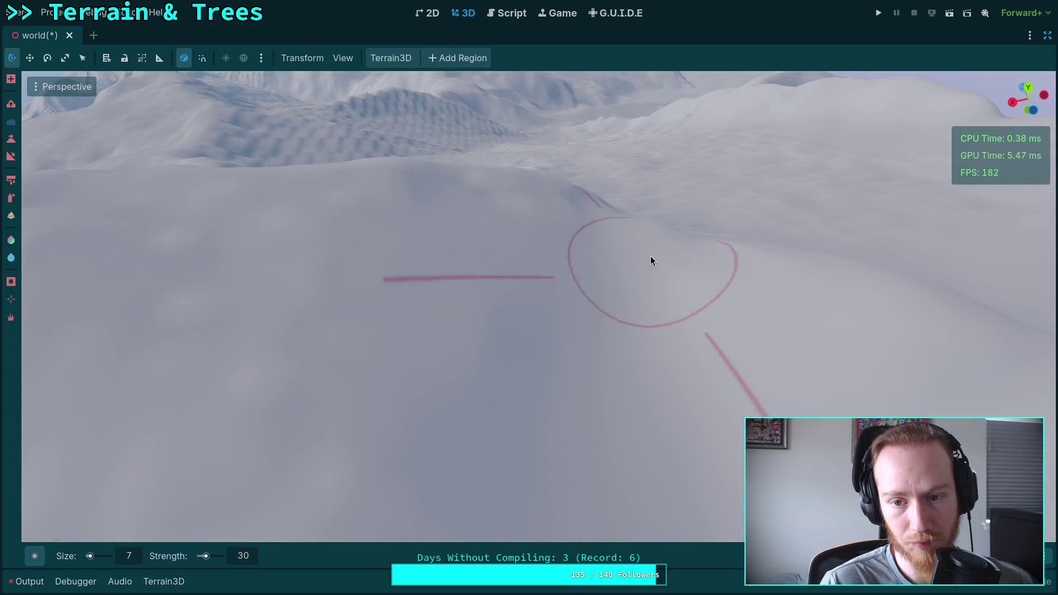
scroll(down, 3)
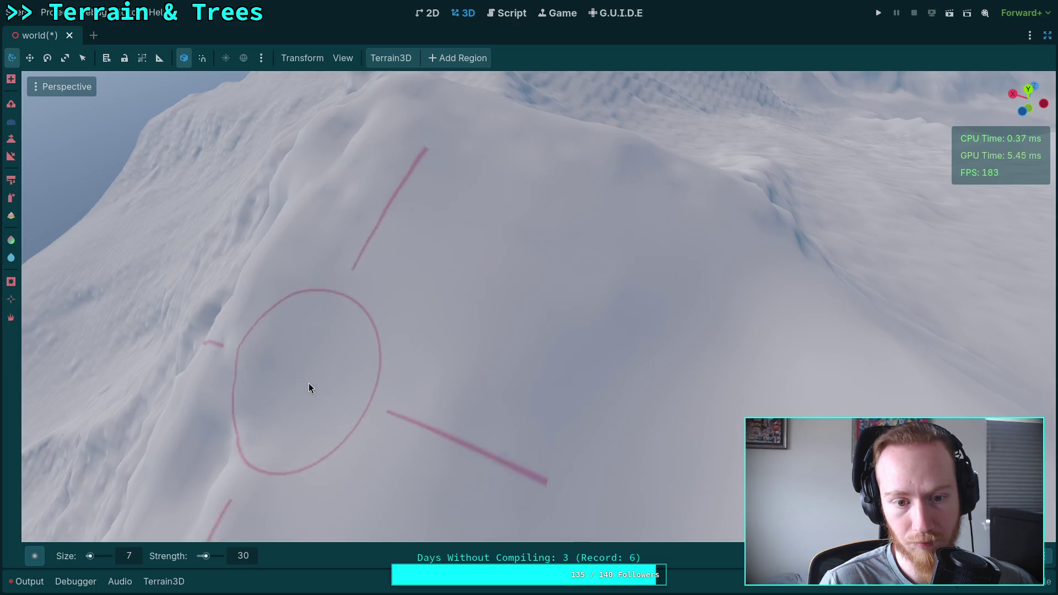
scroll(up, 3)
scroll(down, 3)
scroll(up, 3)
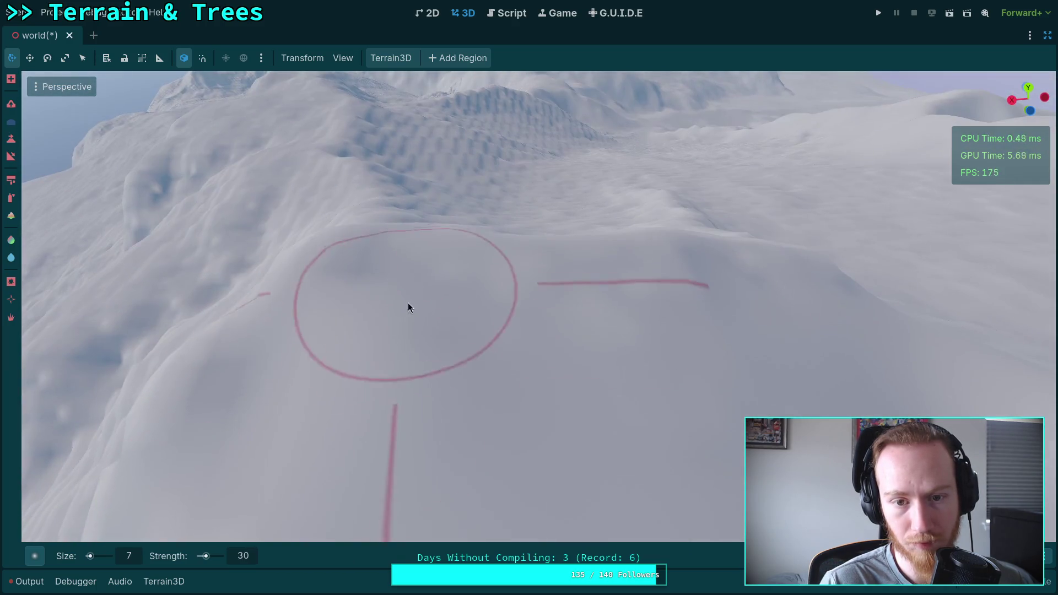
scroll(down, 3)
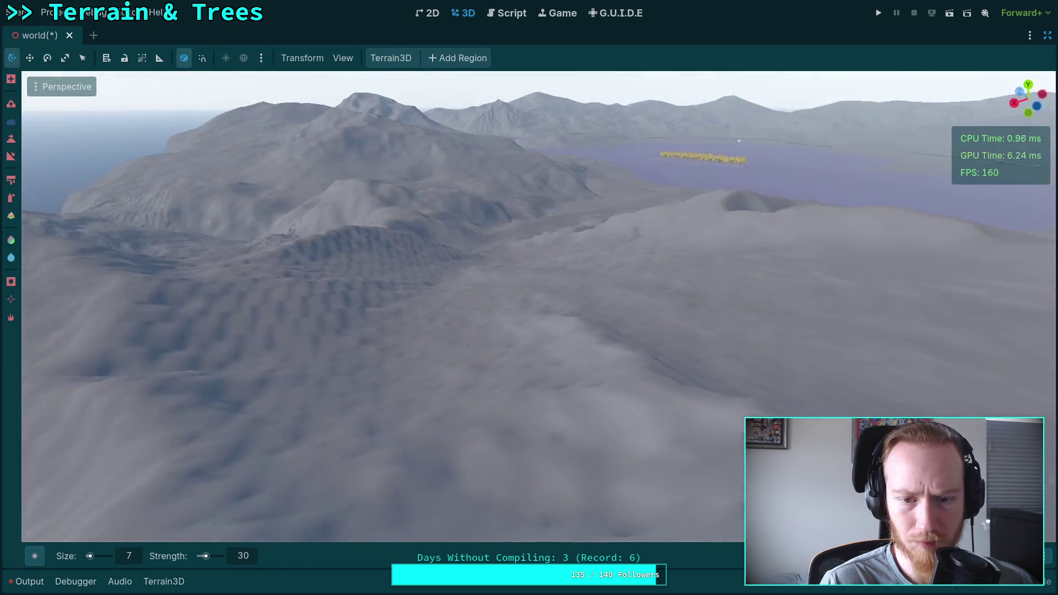
scroll(up, 3)
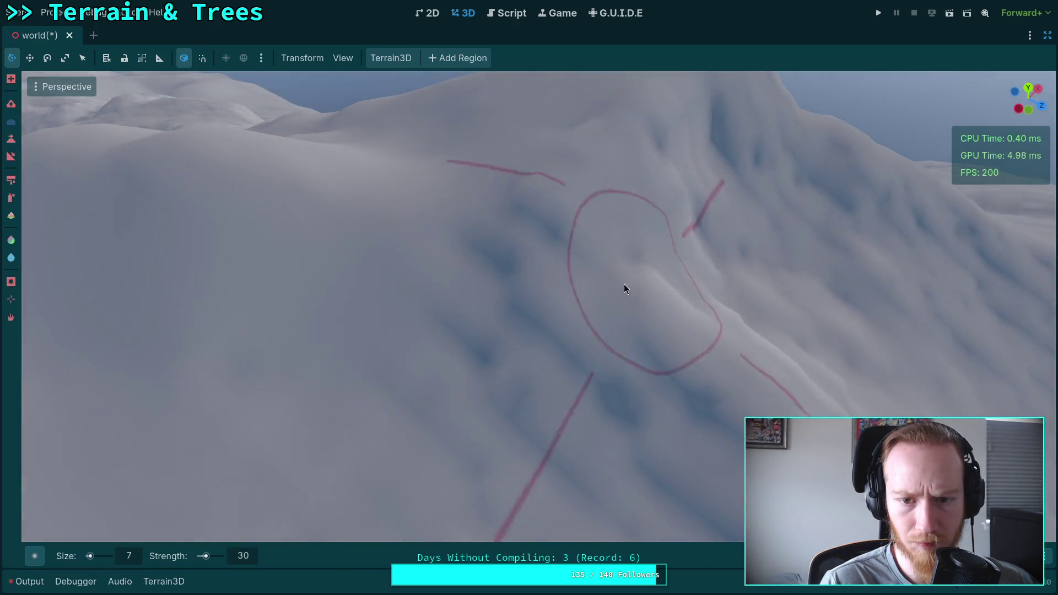
drag(585, 256, 626, 276)
Centre the view on the sculpted hill and save the world scene with Ctrl+S.
drag(485, 243, 501, 293)
drag(505, 202, 505, 202)
drag(477, 166, 494, 356)
drag(232, 295, 284, 255)
drag(382, 243, 607, 218)
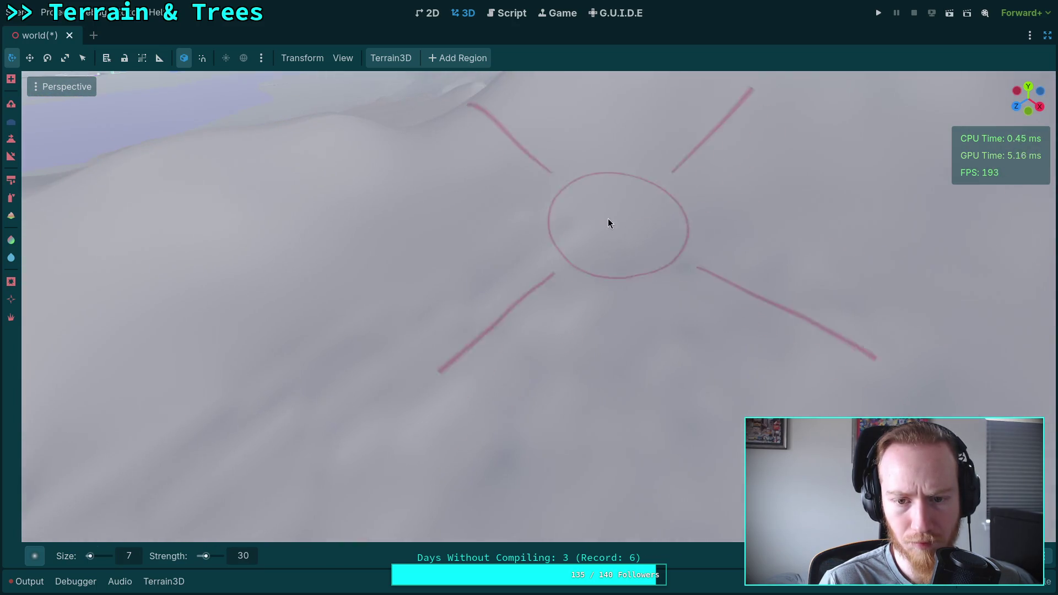
key(ctrl+s)
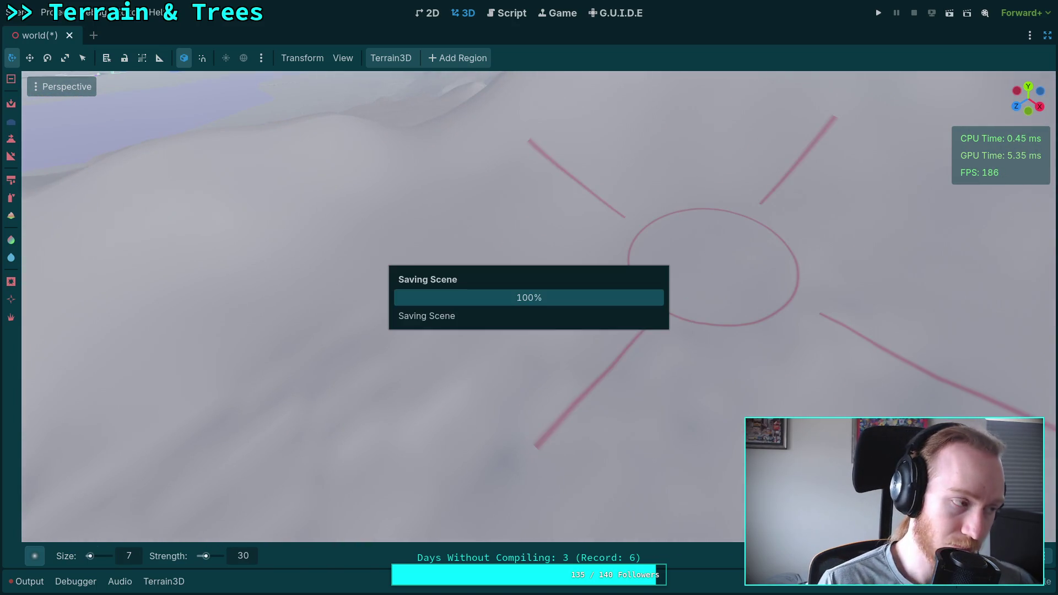
Sculpt the snowy hillside with the size 7, strength 30 brush.
drag(614, 267, 551, 248)
drag(540, 318, 419, 296)
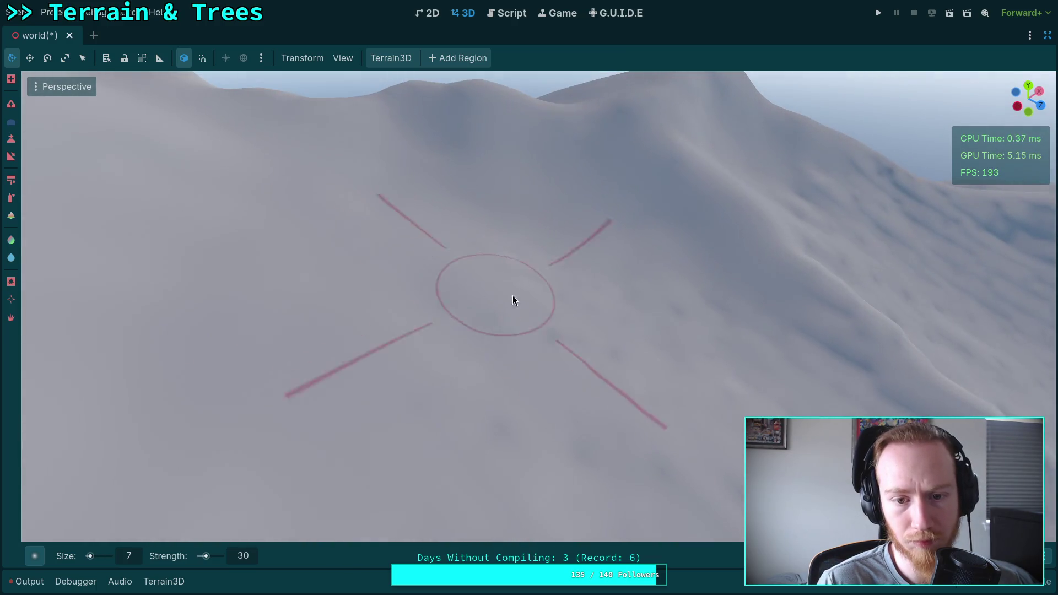
drag(623, 313, 509, 248)
drag(595, 297, 535, 295)
drag(546, 241, 700, 236)
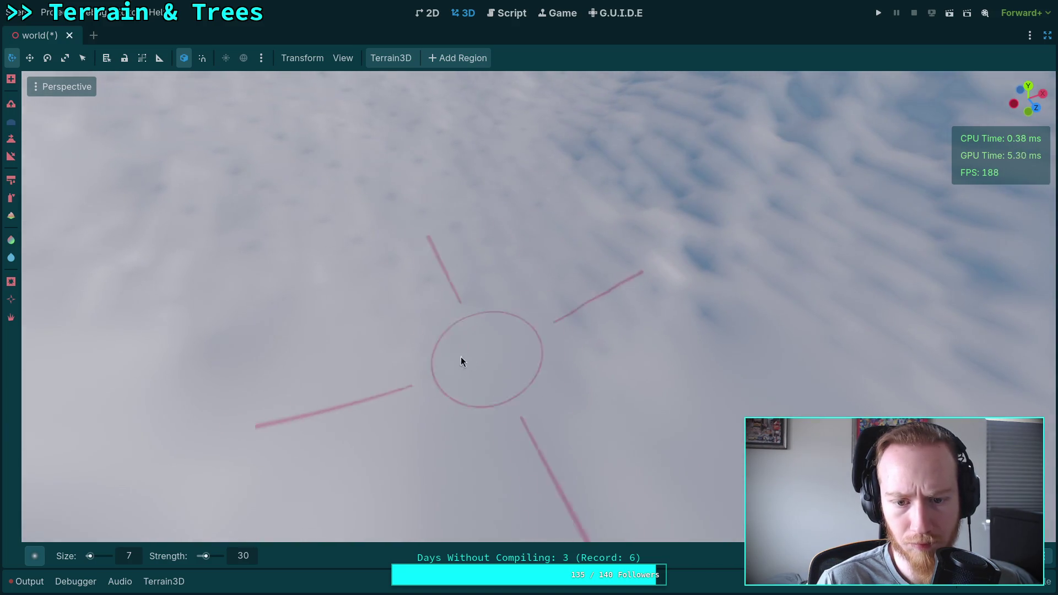
drag(566, 350, 348, 375)
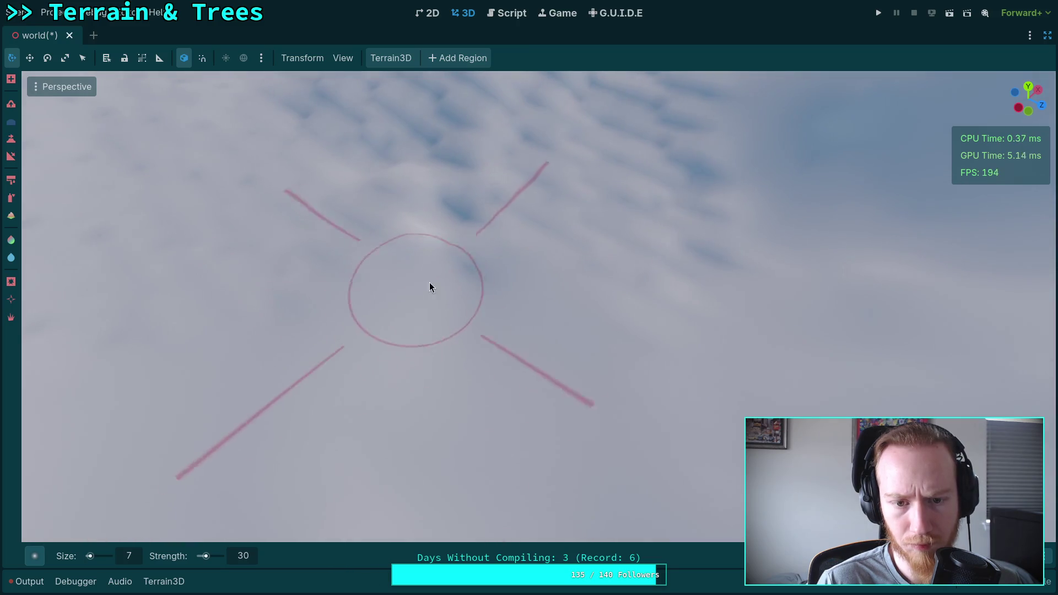
drag(649, 269, 440, 280)
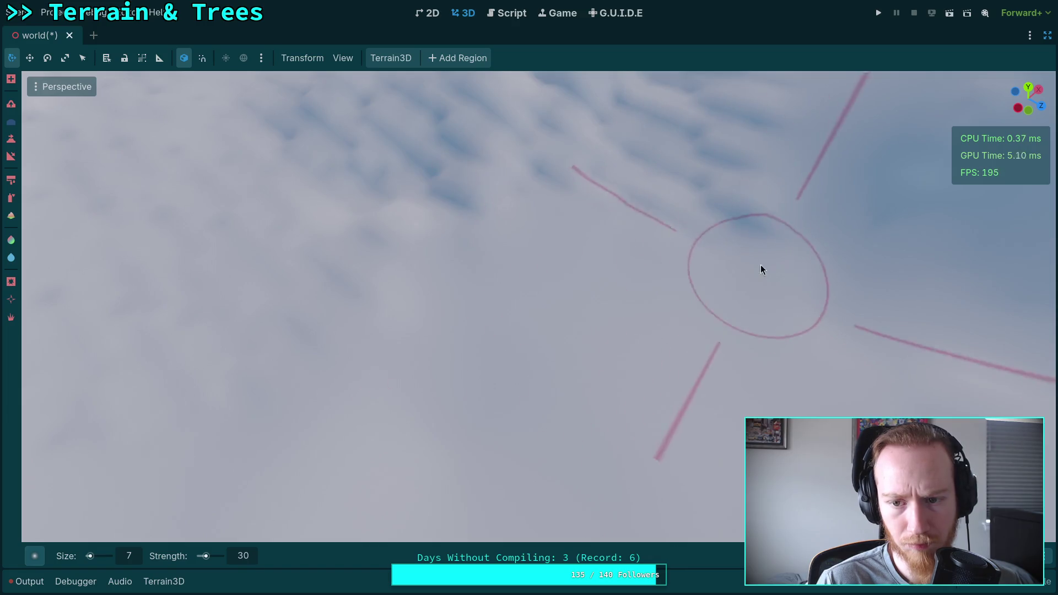
drag(377, 200, 532, 177)
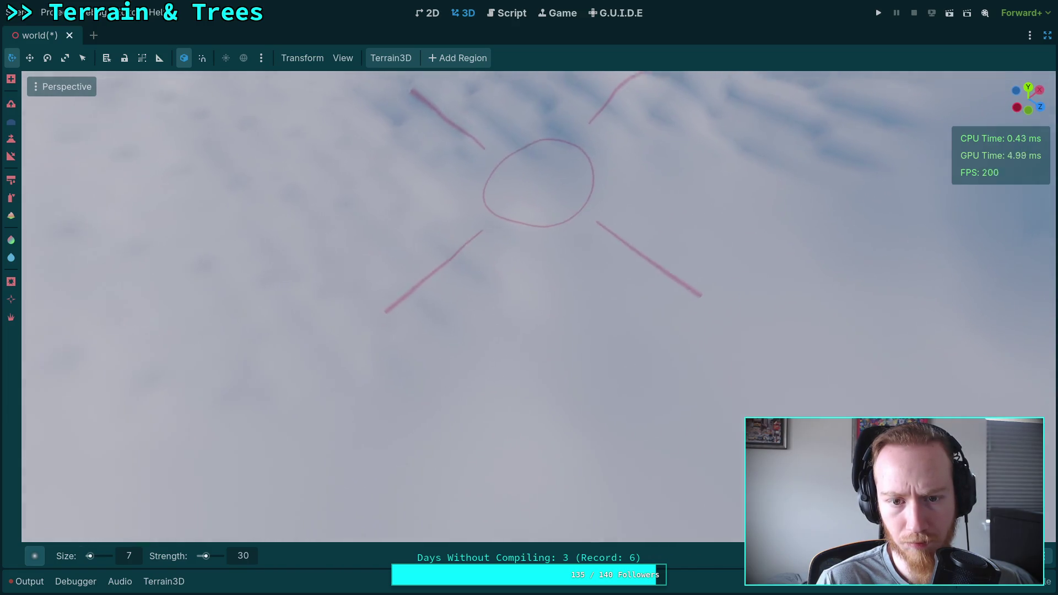
drag(427, 373, 700, 325)
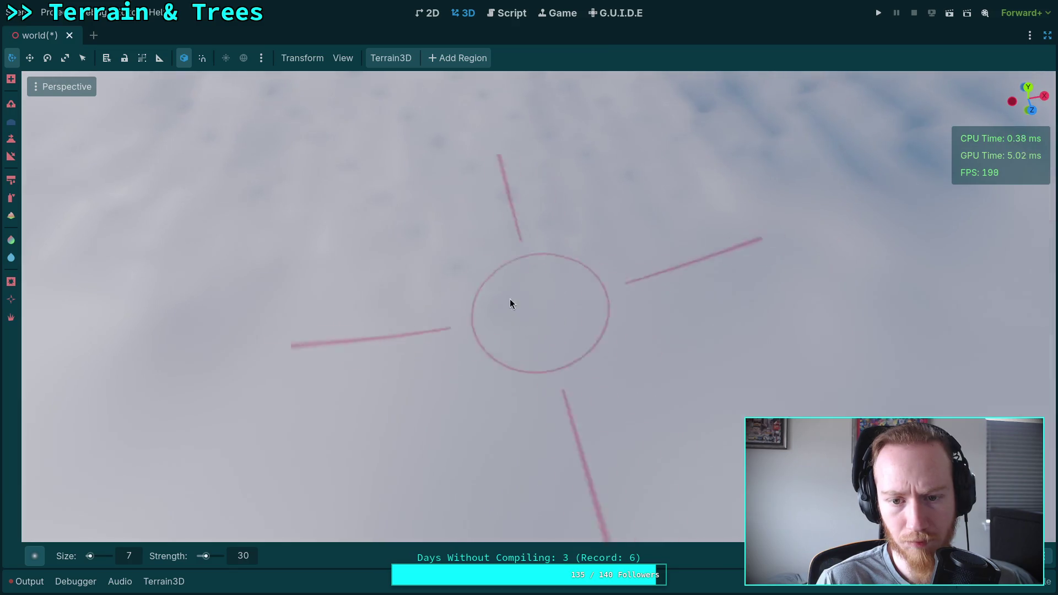
scroll(up, 3)
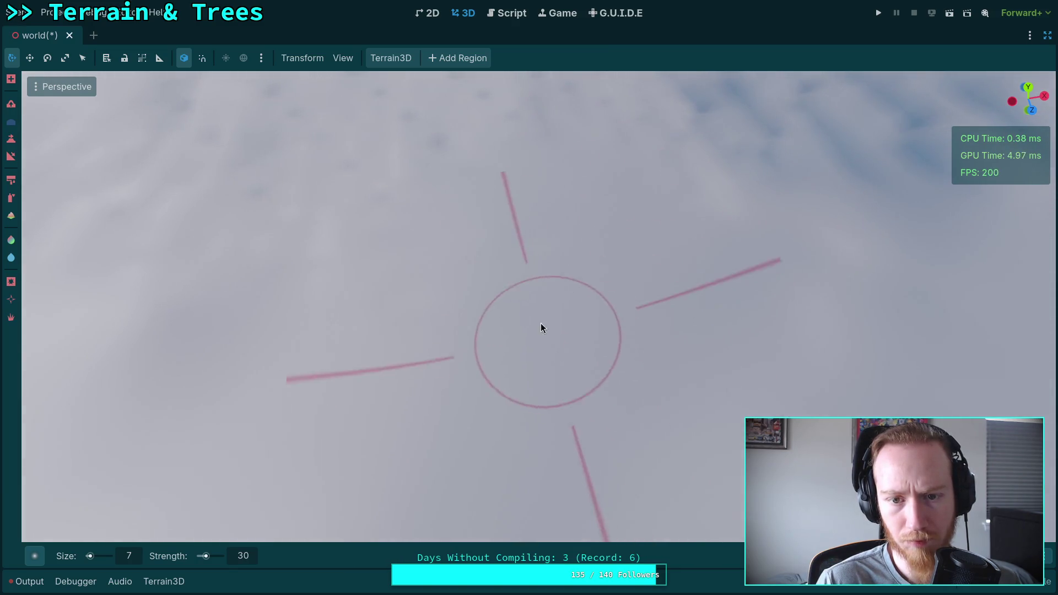
Smooth the bumpy snow on the flatter ground to the right and lower right.
drag(500, 149, 554, 229)
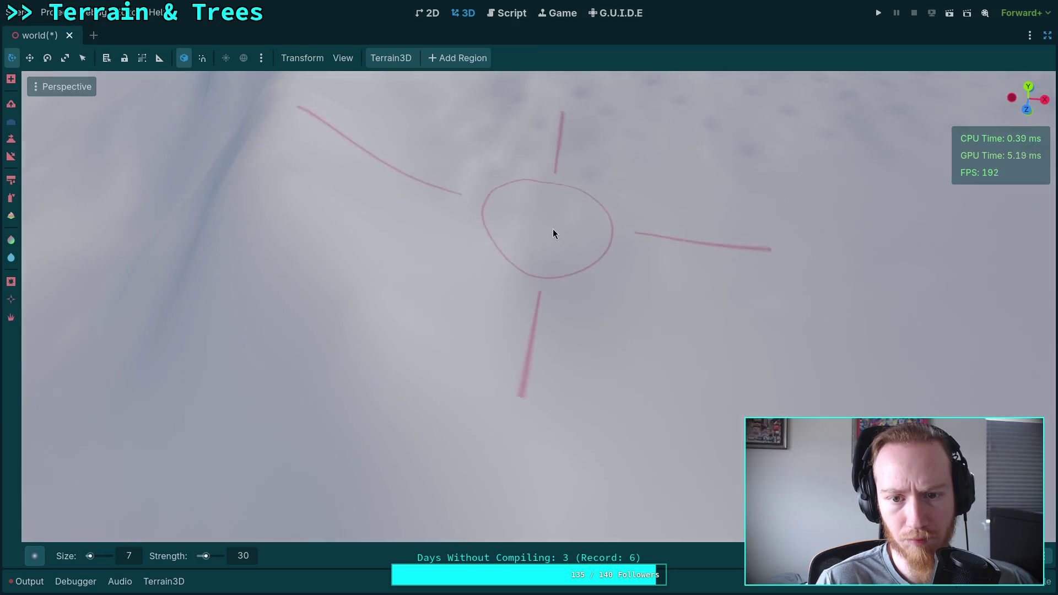
drag(584, 290, 657, 355)
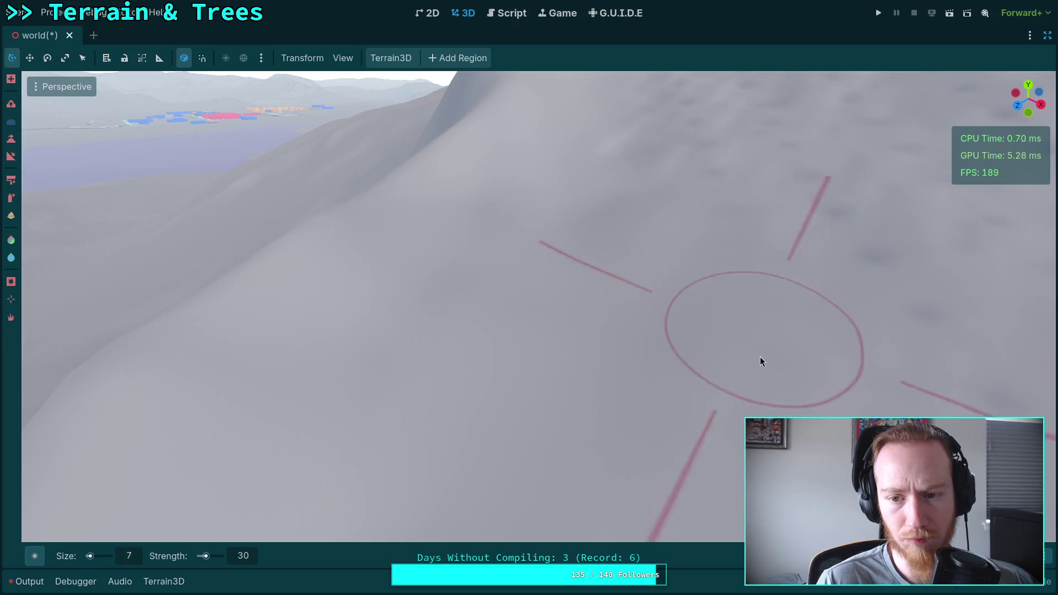
drag(739, 402, 733, 411)
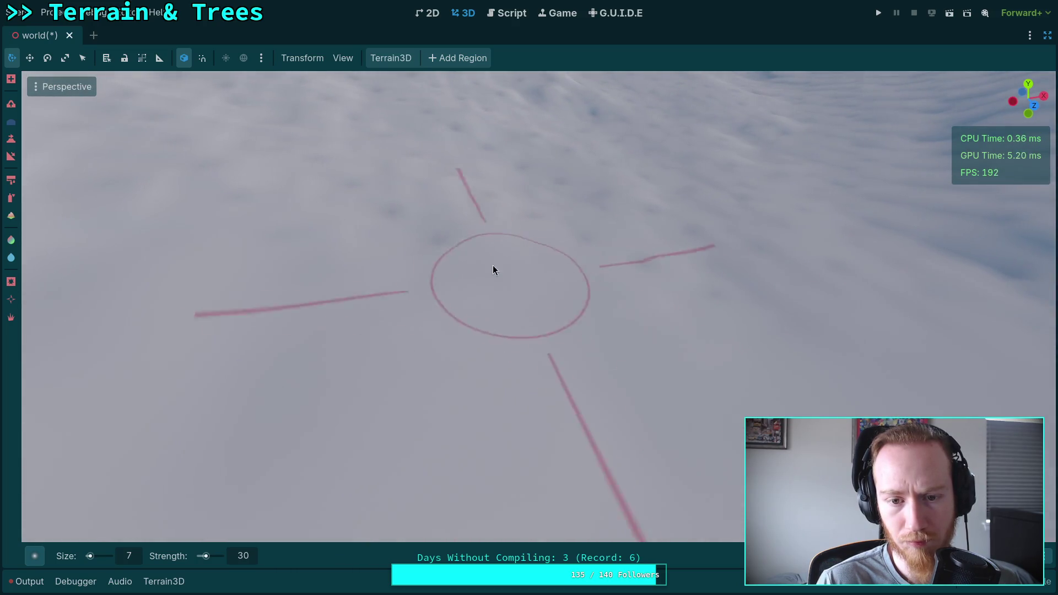
drag(647, 290, 865, 358)
drag(467, 337, 467, 338)
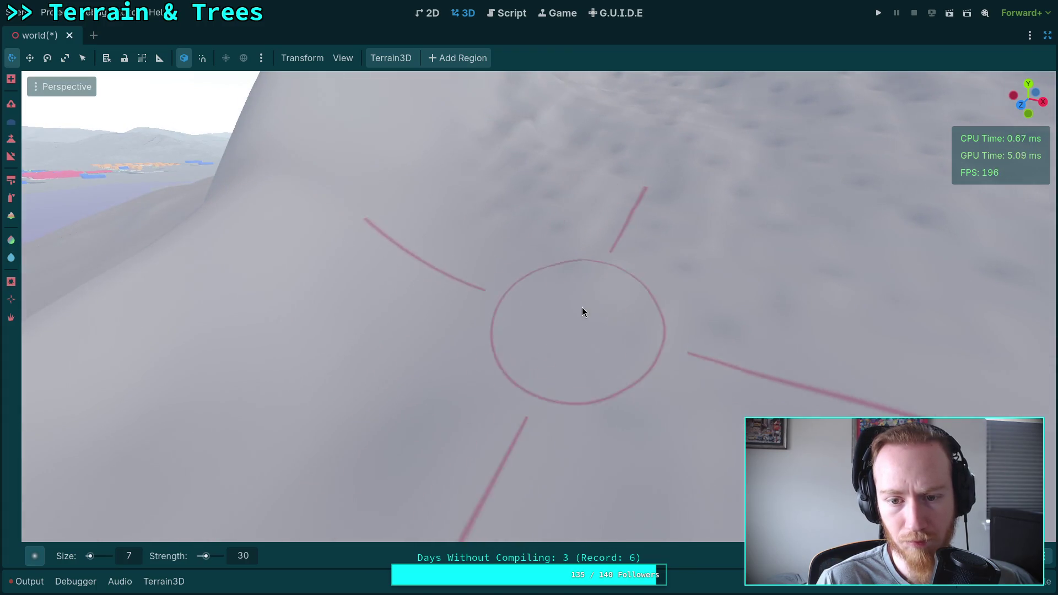
drag(552, 339, 552, 339)
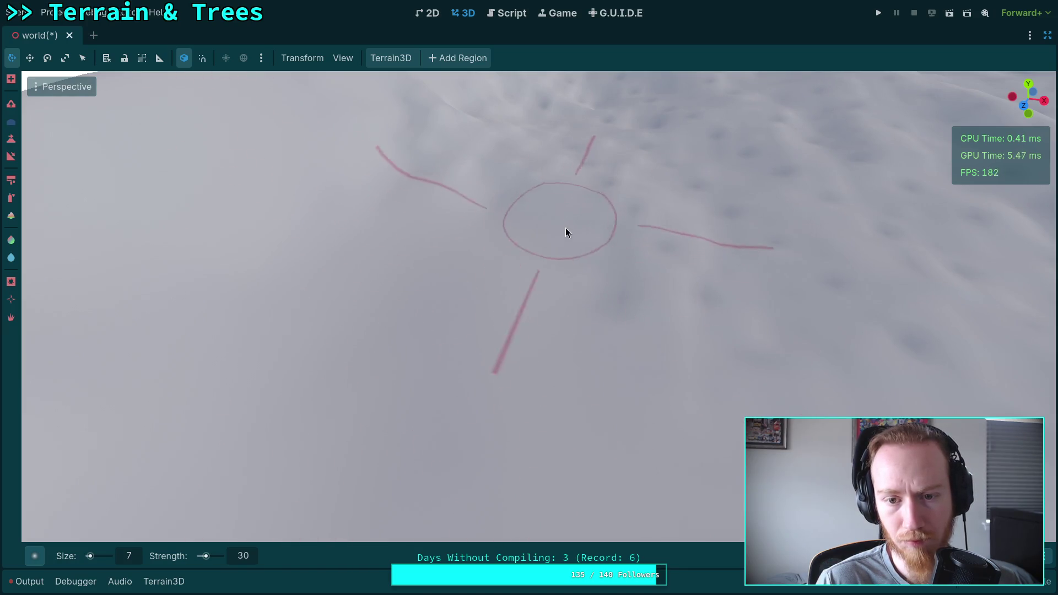
drag(772, 463, 539, 342)
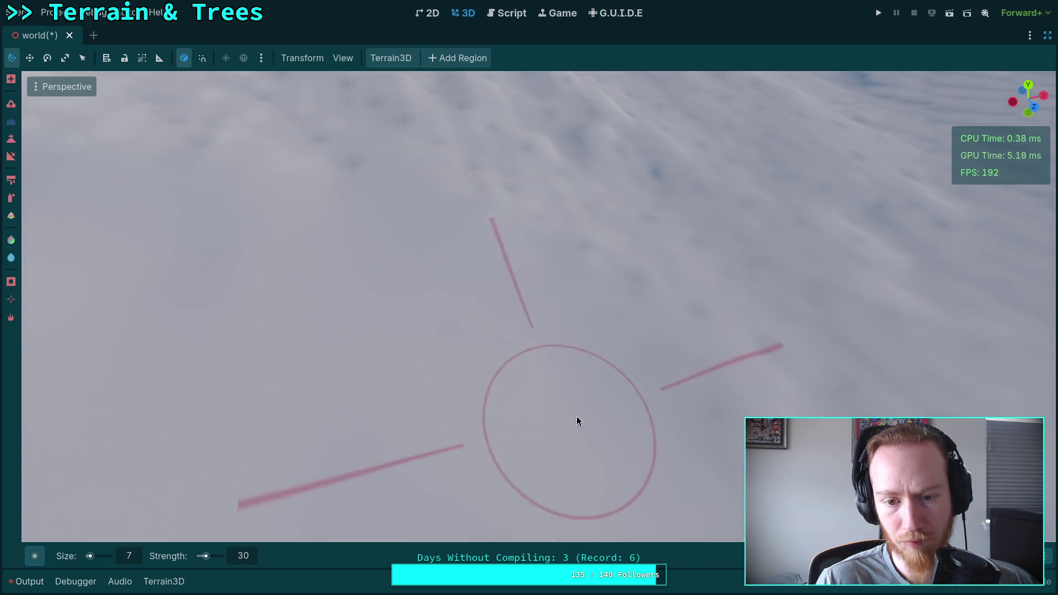
drag(576, 415, 443, 303)
drag(728, 444, 572, 320)
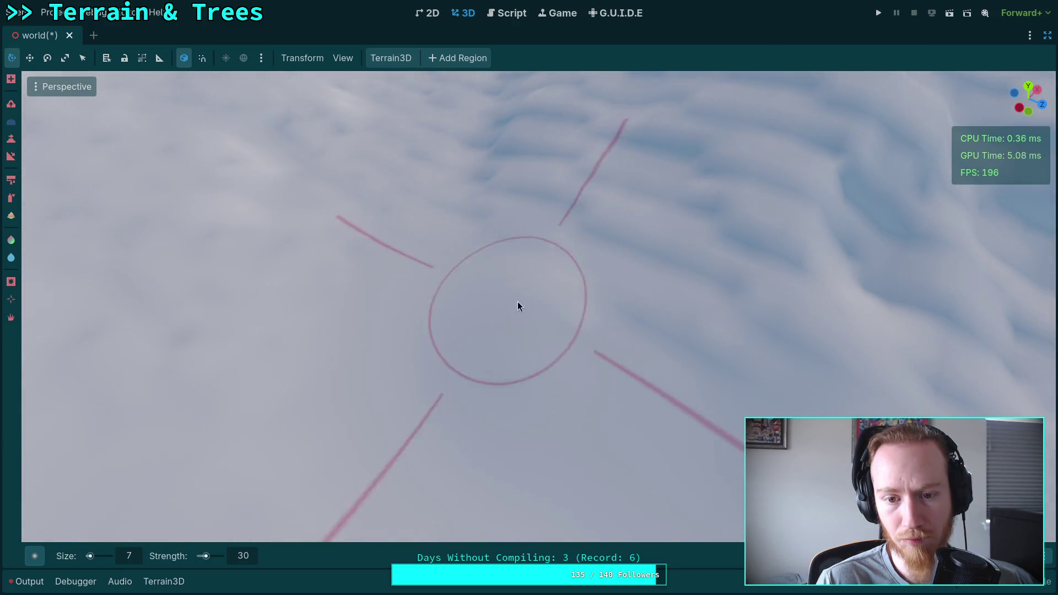
Smooth the bumps and dents right of centre and along the ridge slope.
drag(711, 347, 732, 368)
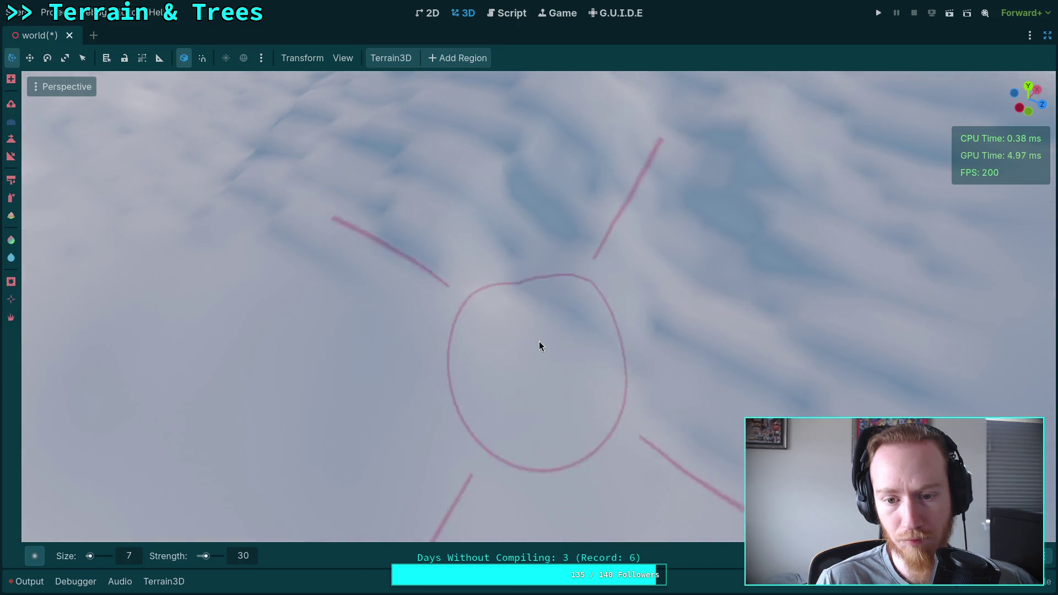
drag(503, 276, 425, 404)
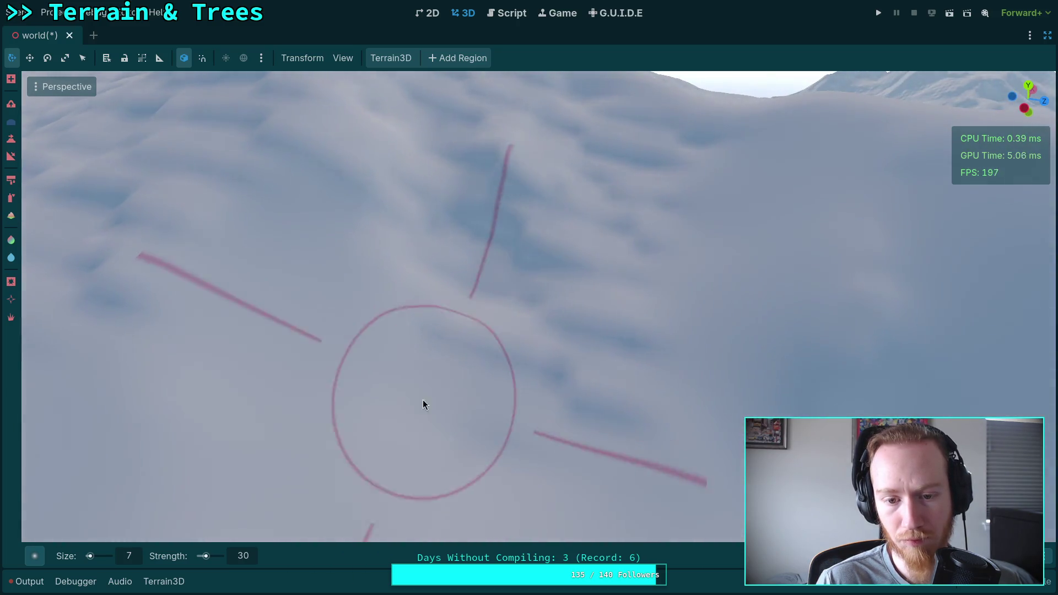
drag(567, 389, 557, 372)
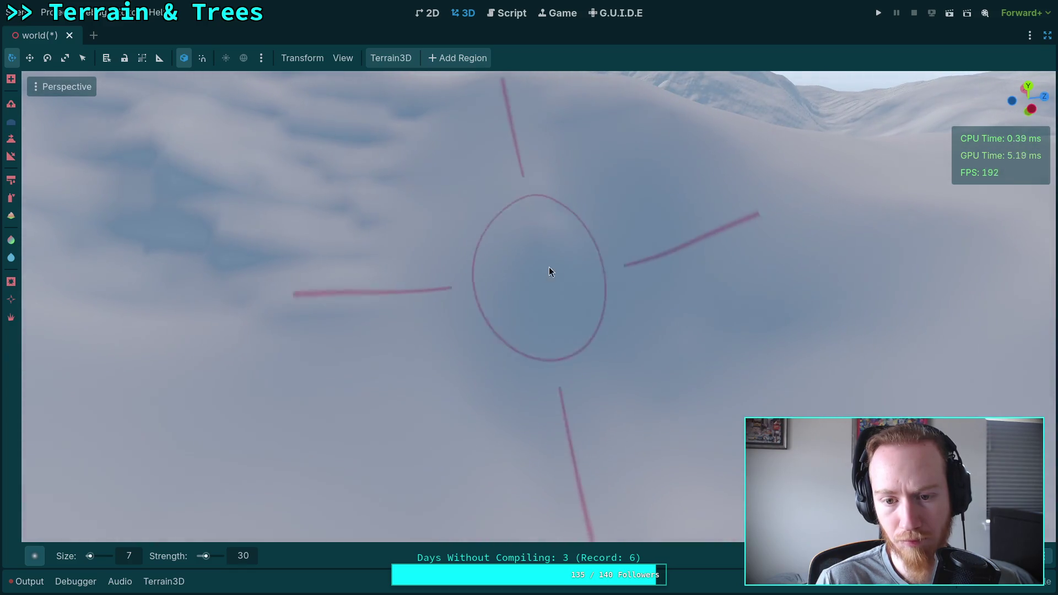
drag(564, 259, 518, 345)
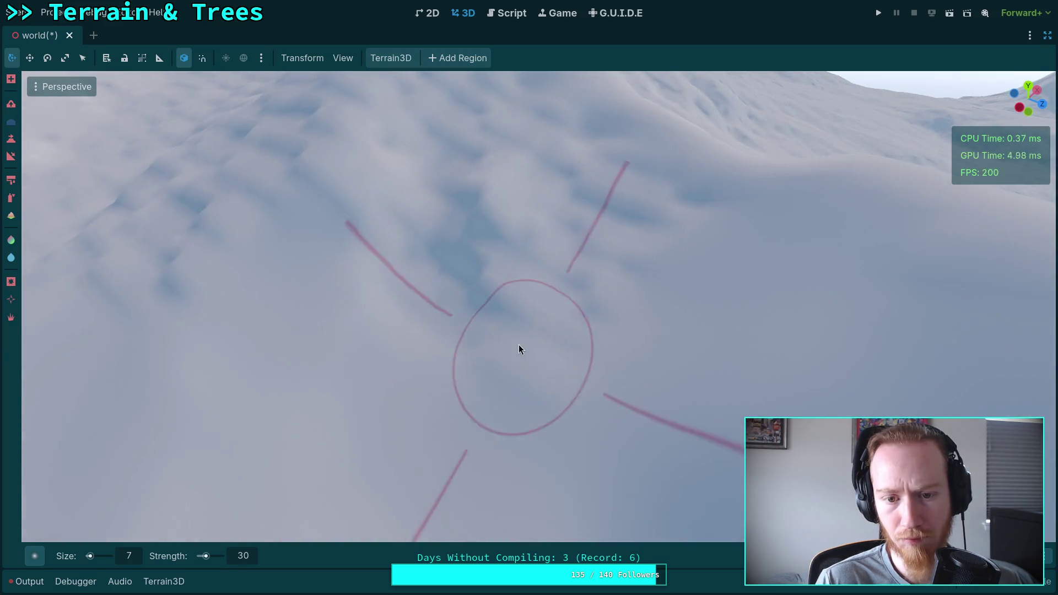
drag(425, 269, 432, 278)
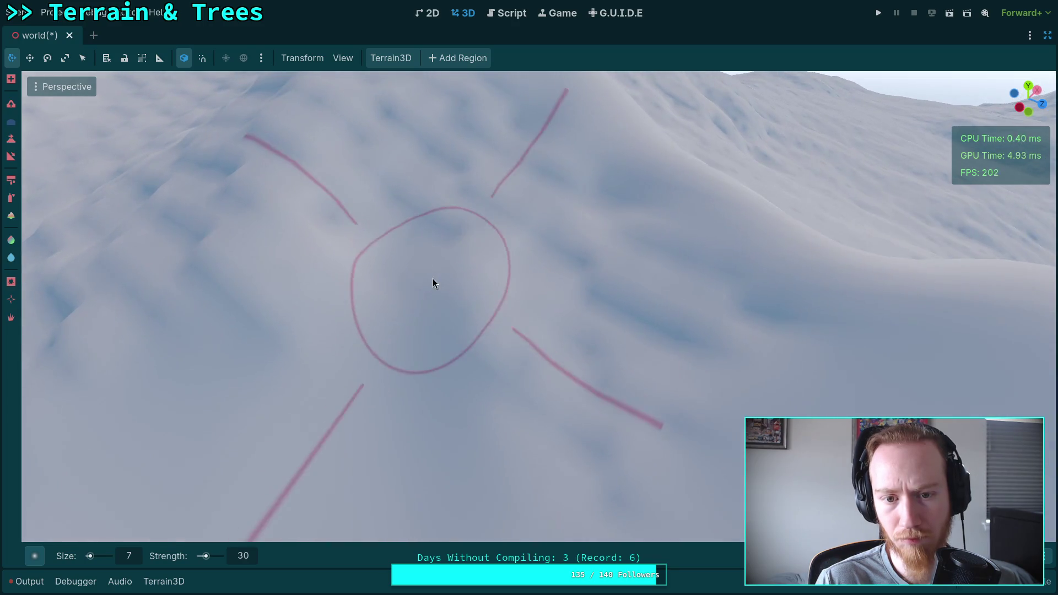
drag(567, 419, 587, 359)
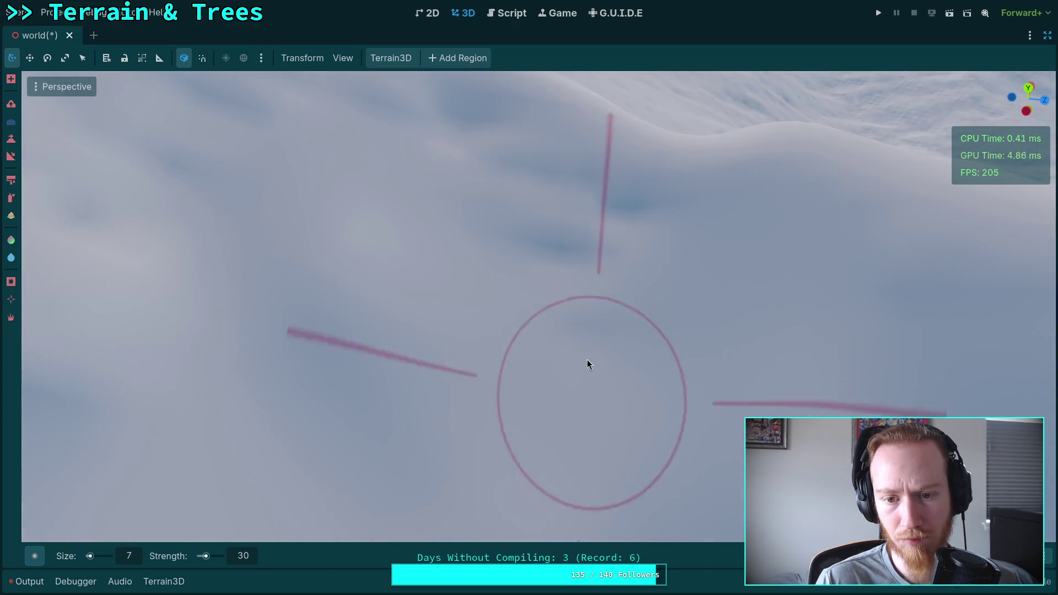
drag(613, 216, 579, 262)
drag(402, 193, 531, 300)
drag(421, 375, 503, 353)
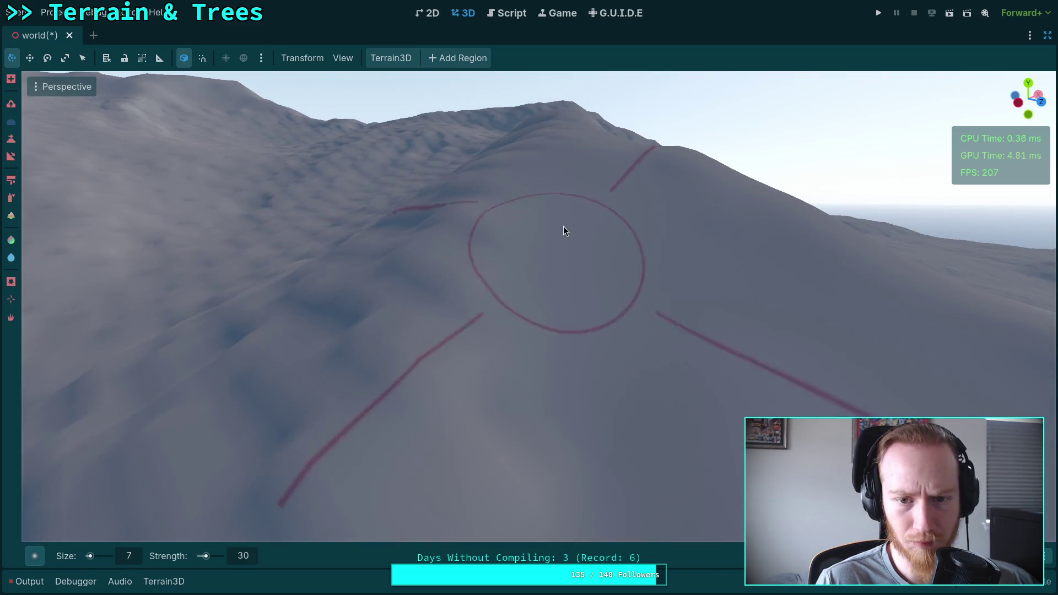
Soften the ridge top and the dented slope, then save the world scene.
drag(531, 385, 520, 398)
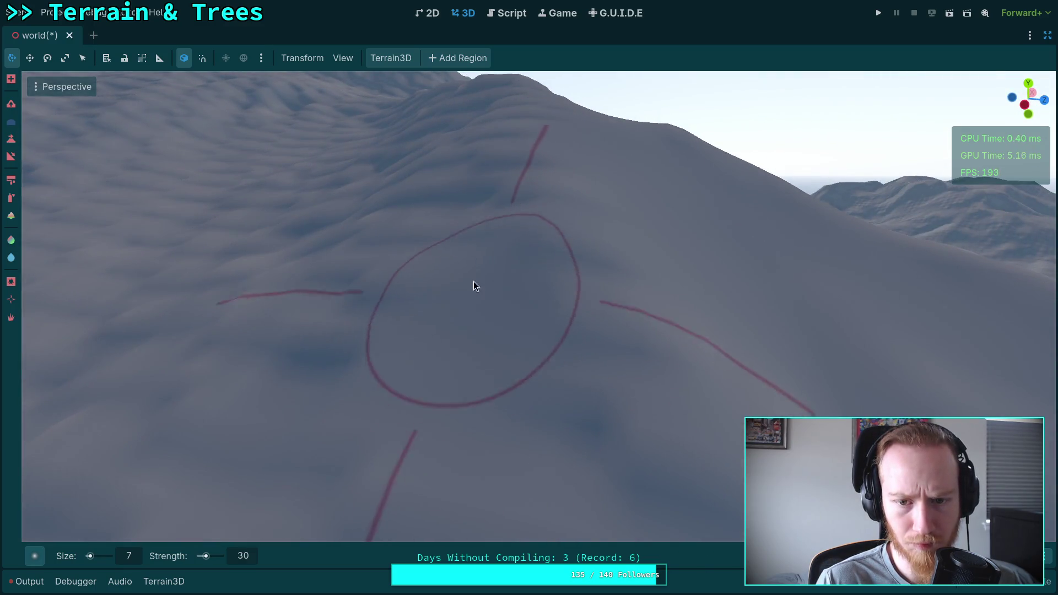
drag(538, 328, 473, 357)
drag(534, 379, 518, 345)
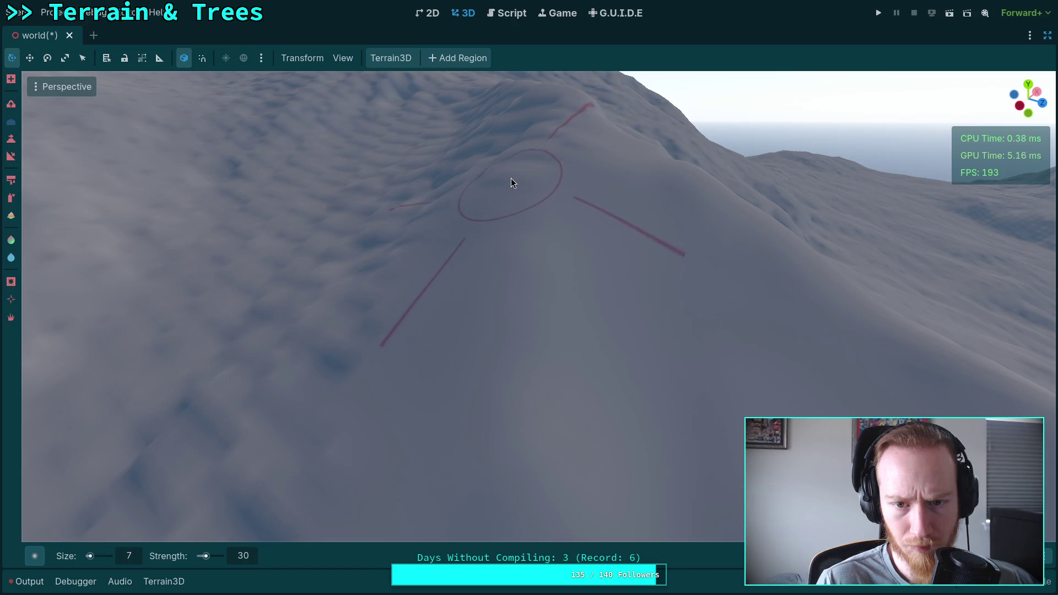
drag(533, 170, 555, 239)
drag(534, 194, 497, 203)
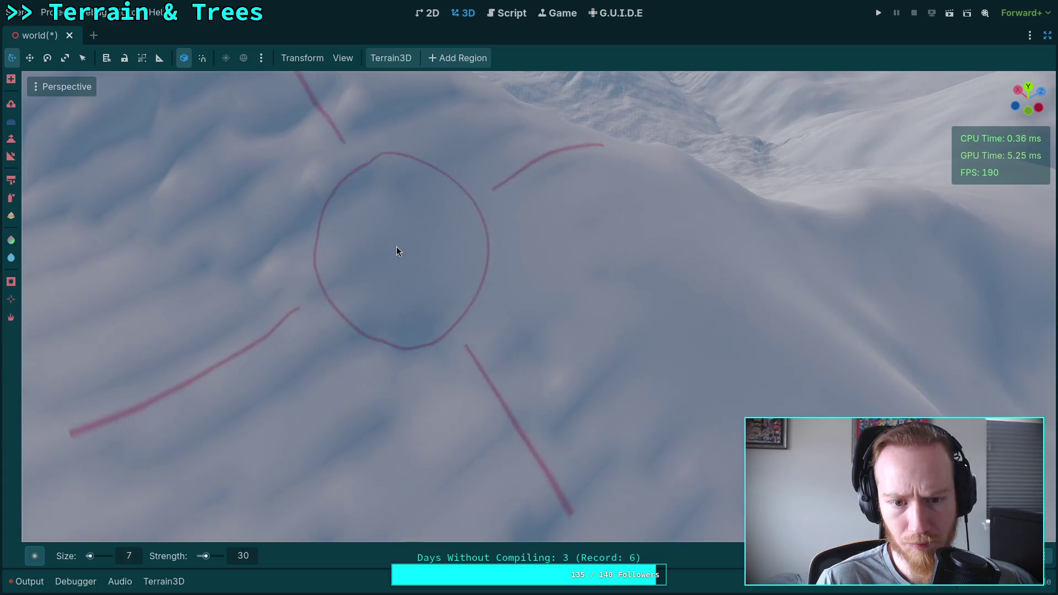
drag(479, 169, 472, 234)
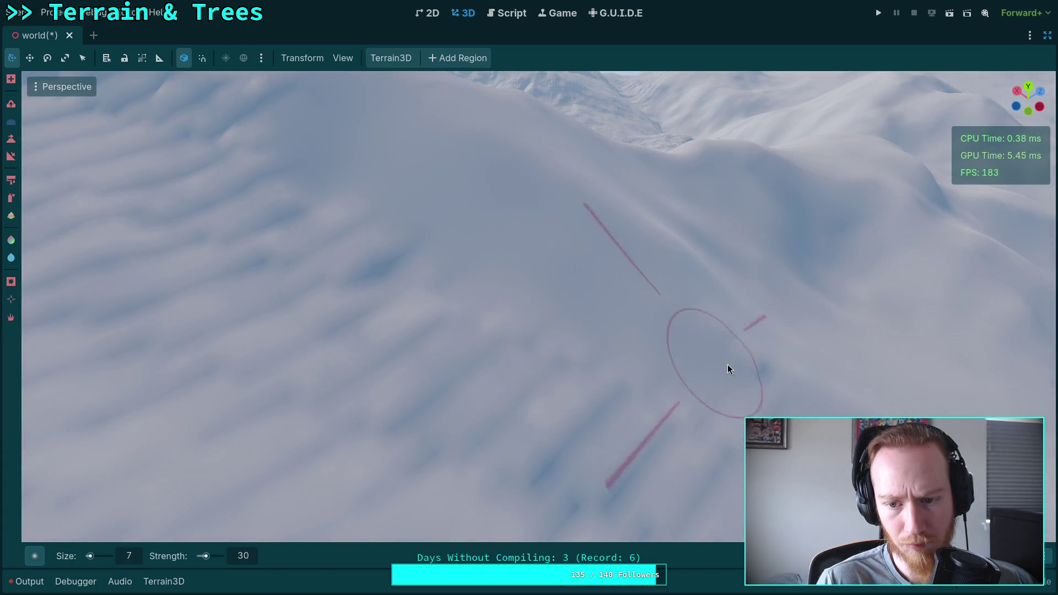
drag(756, 364, 499, 216)
drag(577, 369, 522, 389)
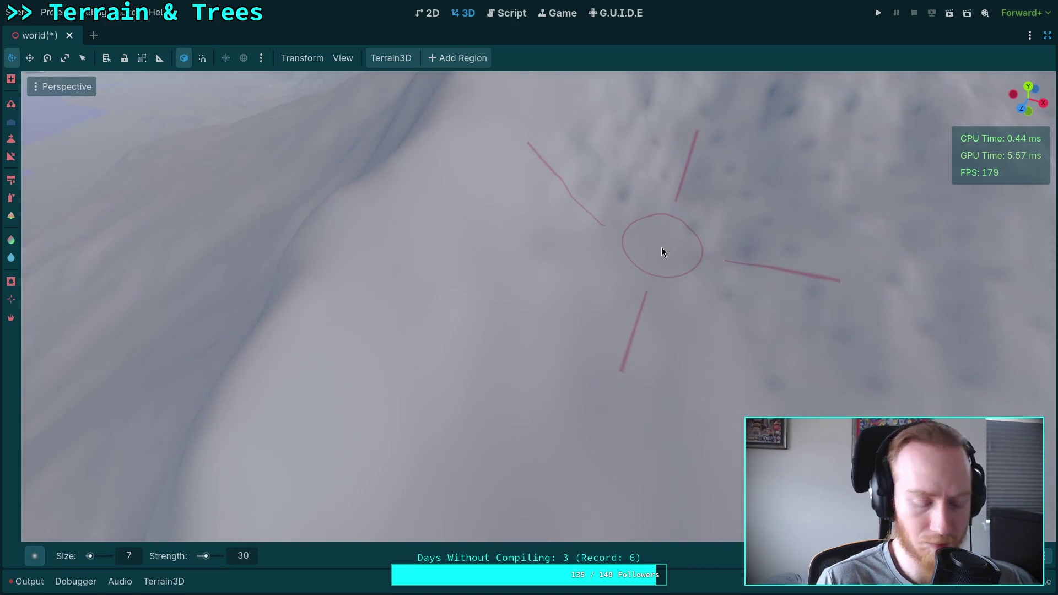
key(ctrl+s)
Move in close to the snowy slope and smooth it with strokes in several directions.
drag(670, 235, 794, 84)
drag(661, 149, 505, 274)
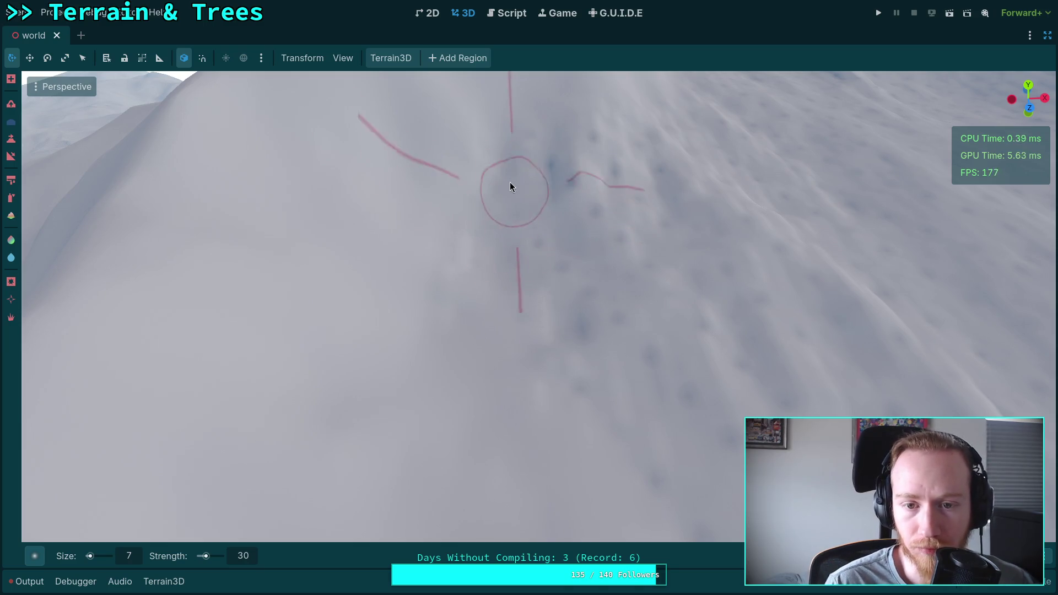
drag(457, 258, 468, 336)
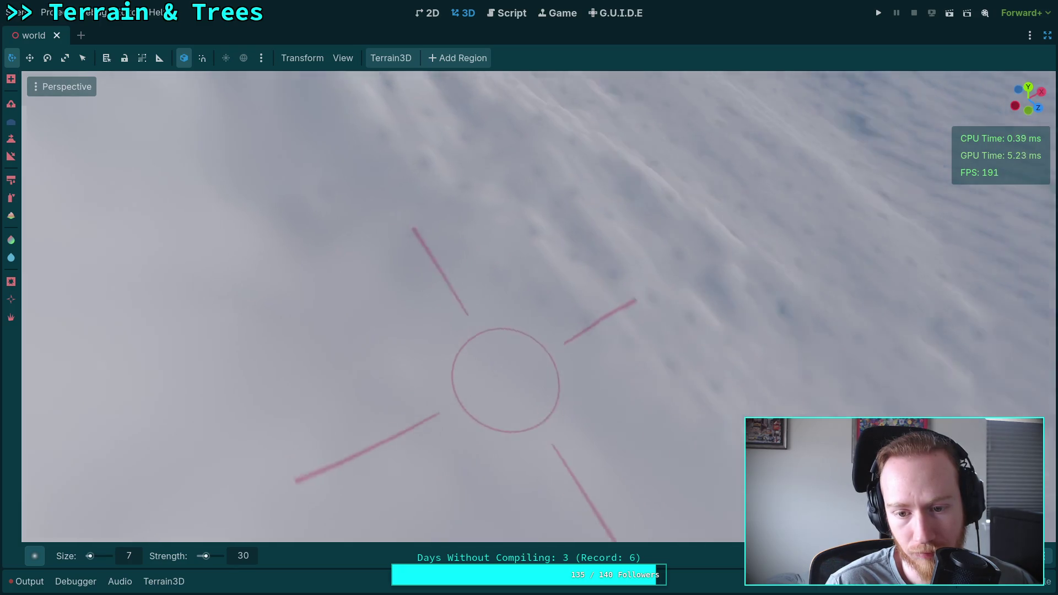
drag(503, 379, 493, 367)
drag(480, 248, 489, 323)
drag(669, 345, 657, 283)
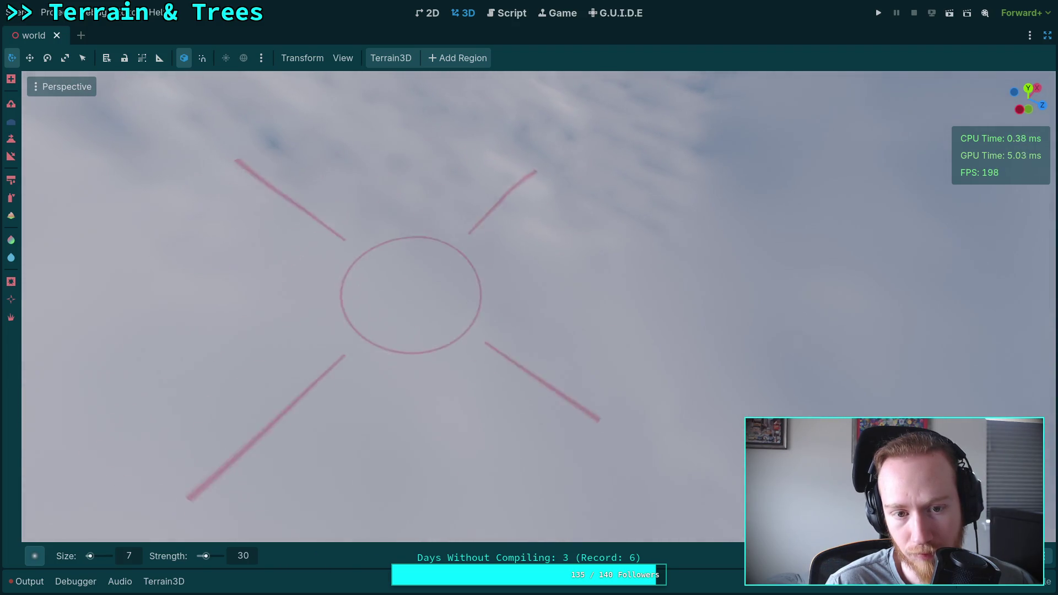
drag(337, 262, 342, 282)
drag(577, 378, 471, 280)
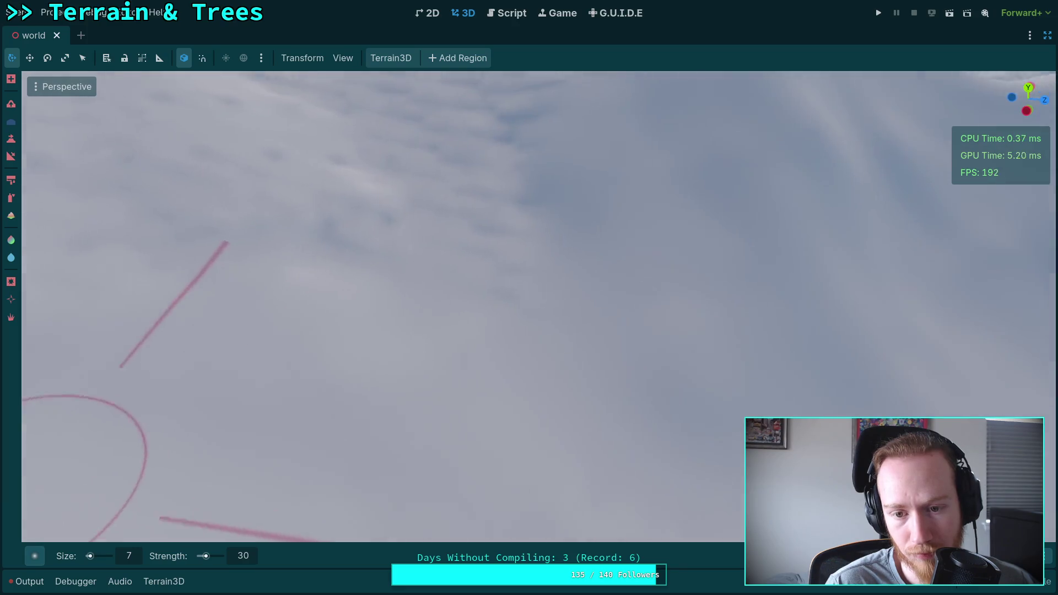
drag(510, 200, 606, 339)
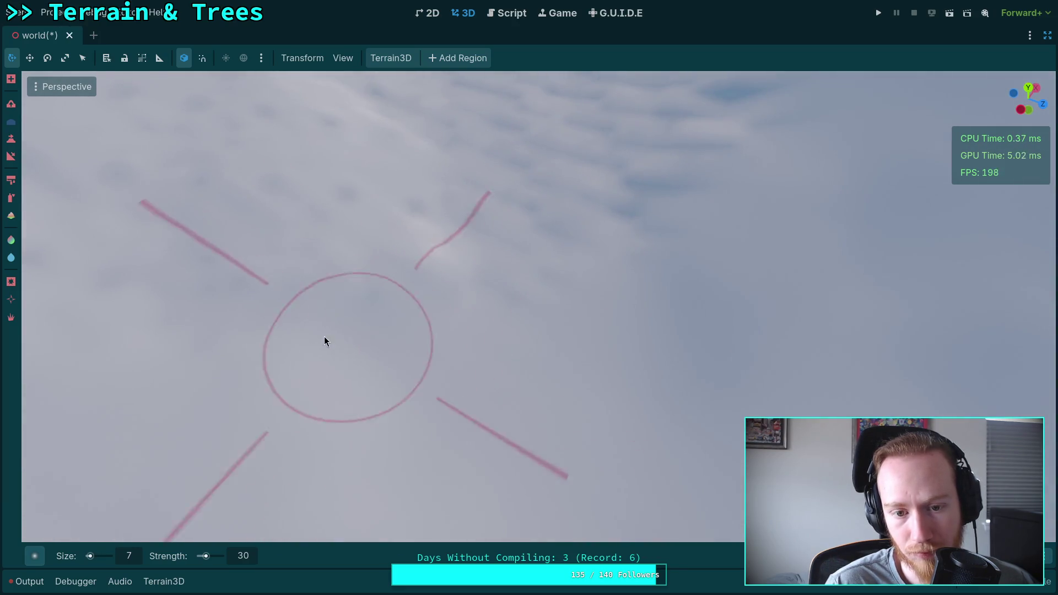
From new camera angles, smooth the slope below the ridge further.
drag(590, 257, 563, 349)
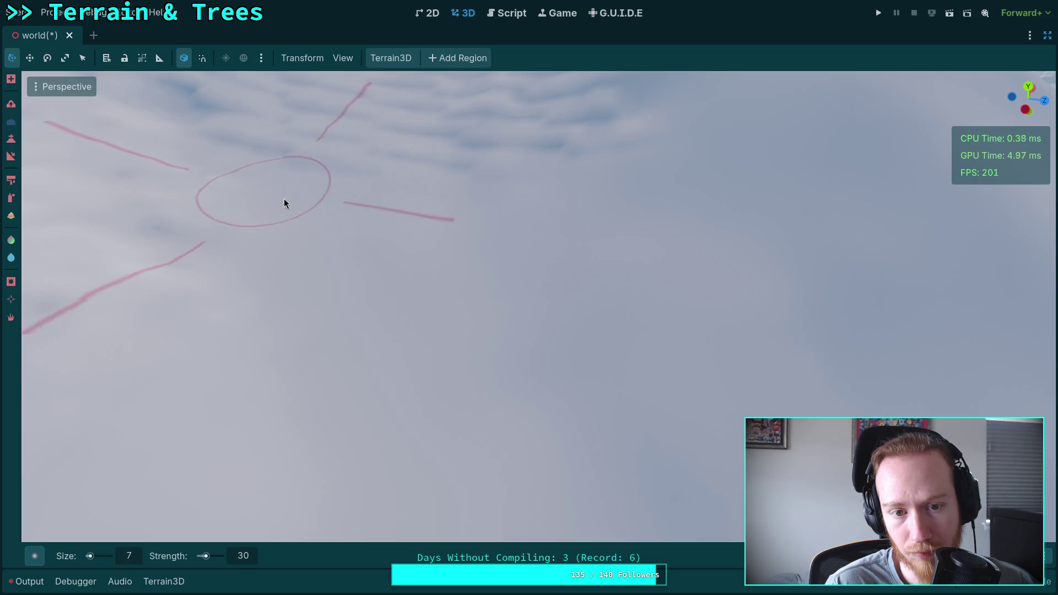
drag(475, 217, 475, 217)
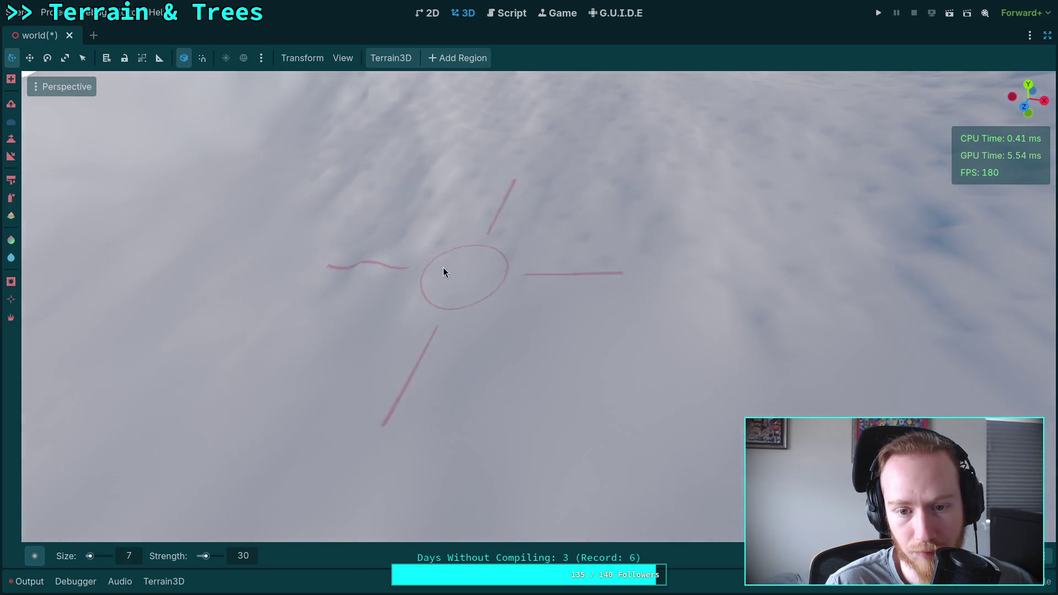
drag(496, 268, 429, 339)
drag(479, 263, 403, 375)
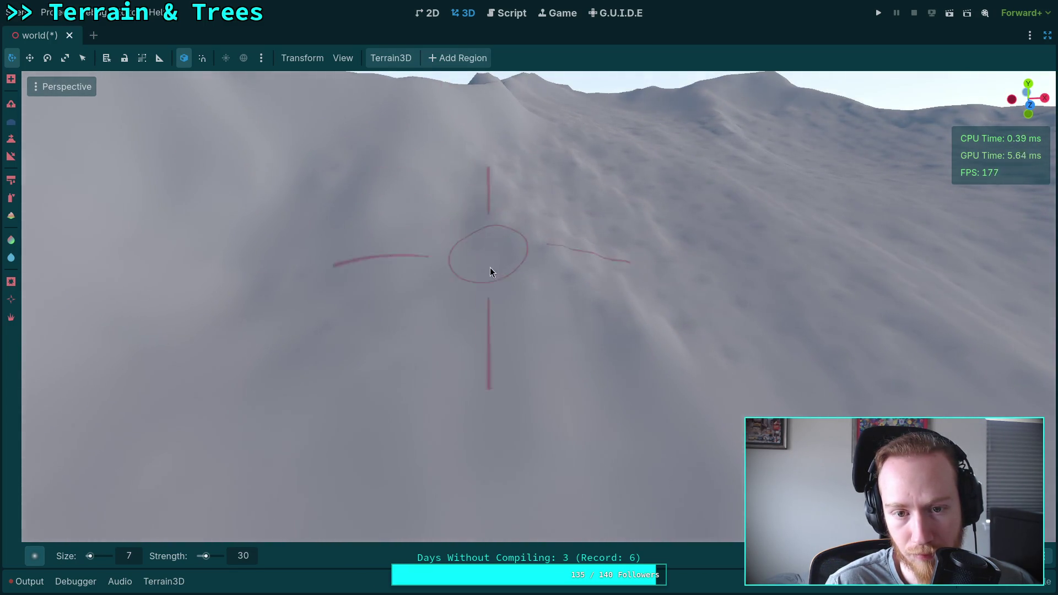
drag(372, 324, 428, 326)
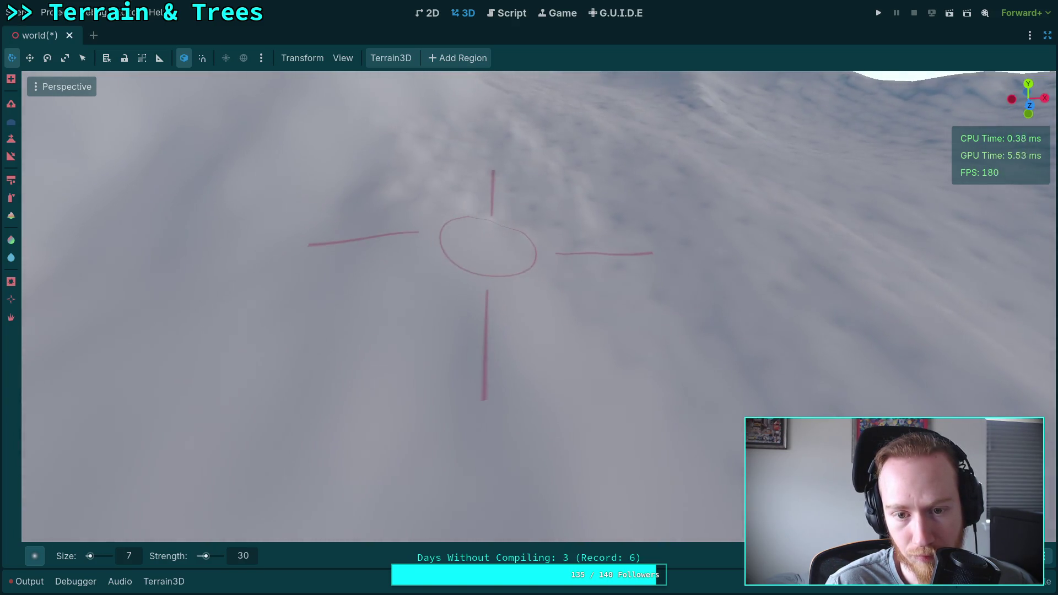
drag(490, 248, 490, 289)
drag(373, 144, 485, 323)
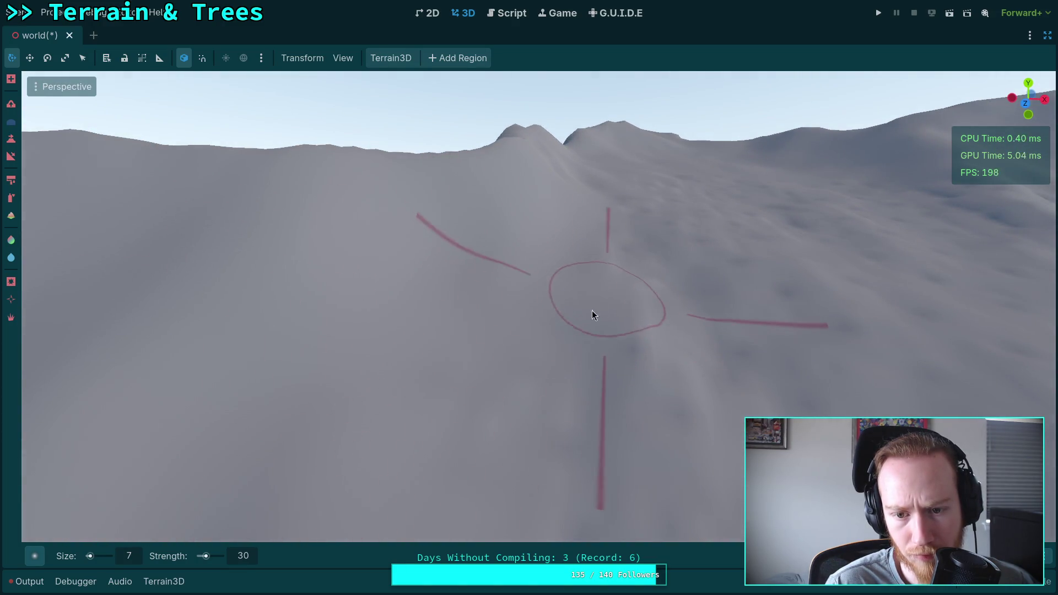
drag(538, 454, 450, 248)
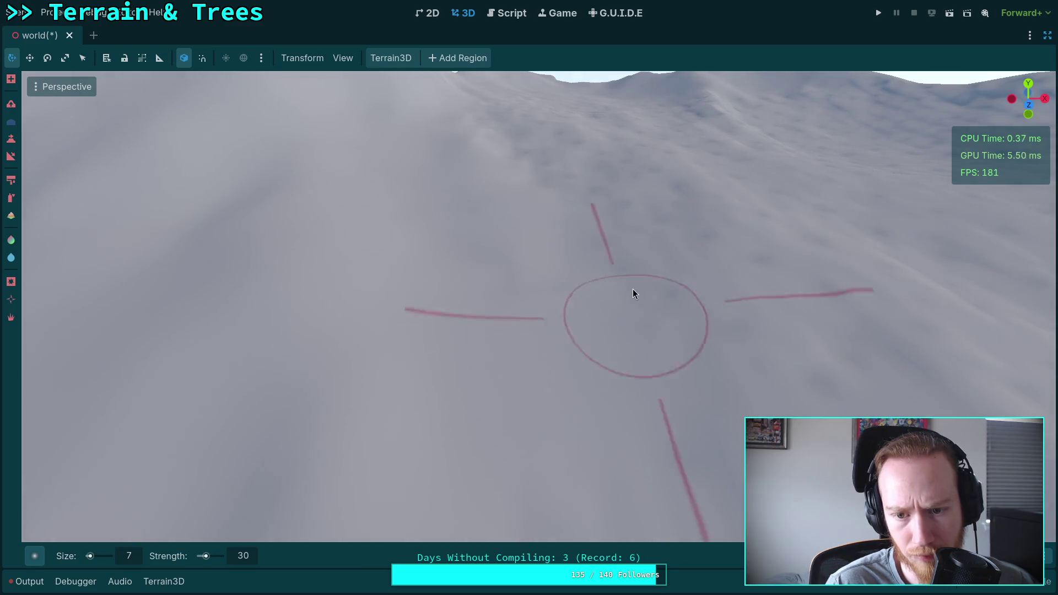
scroll(down, 3)
scroll(down, 3)
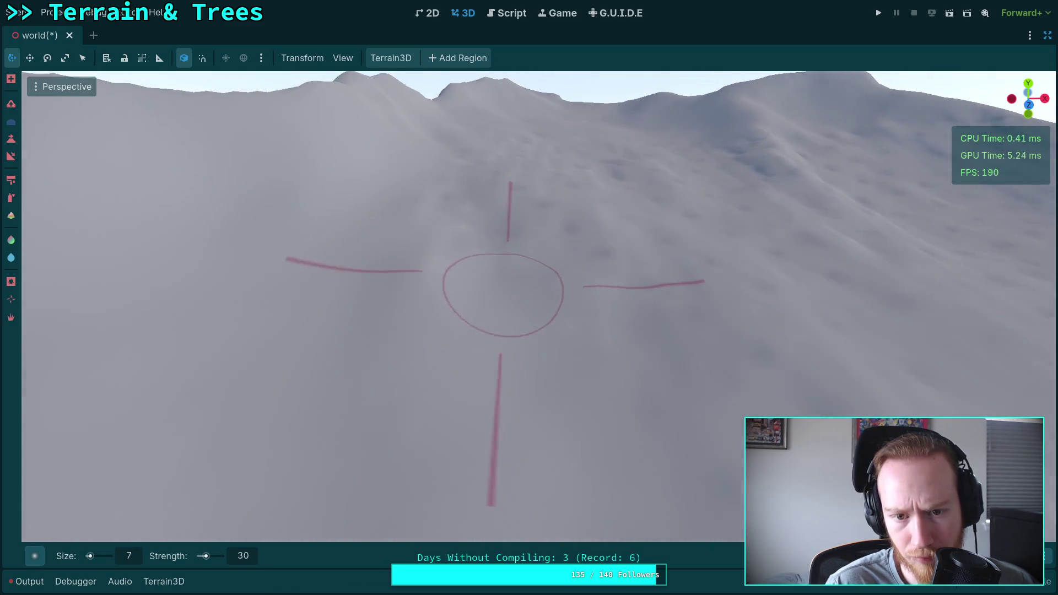
scroll(down, 3)
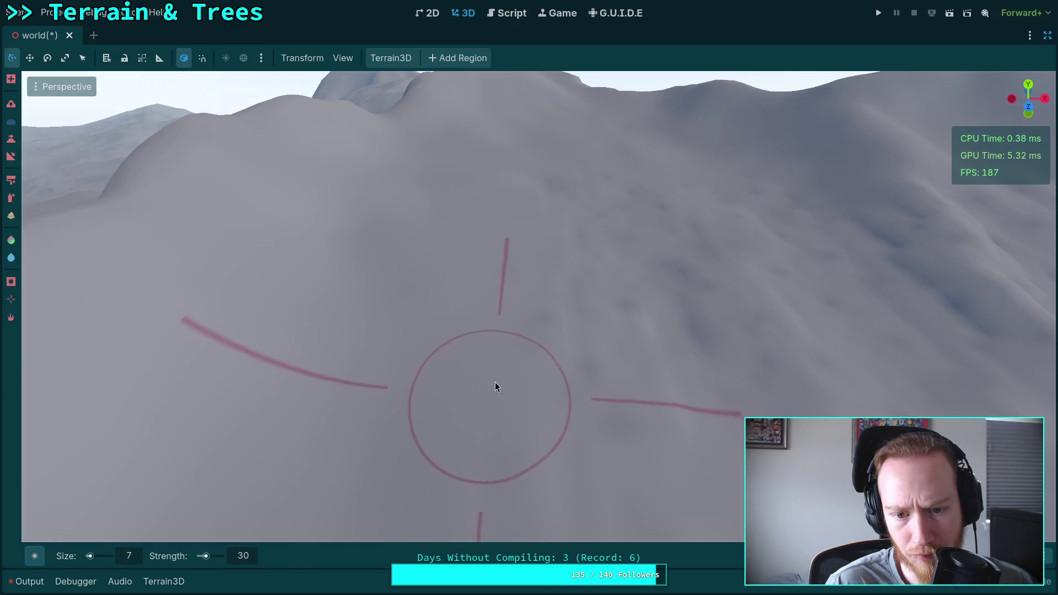
scroll(down, 3)
scroll(up, 3)
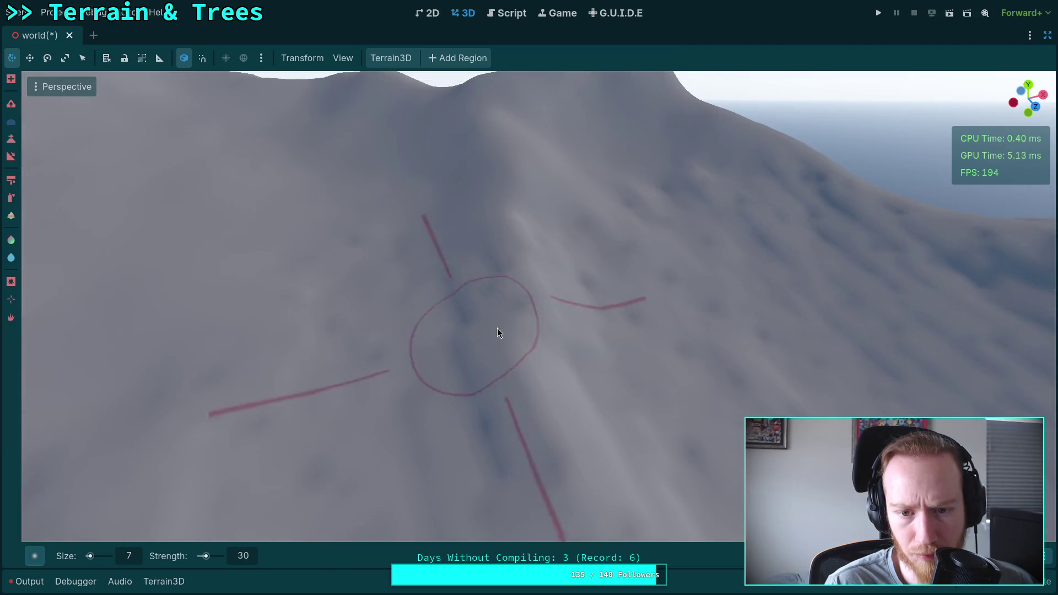
scroll(down, 3)
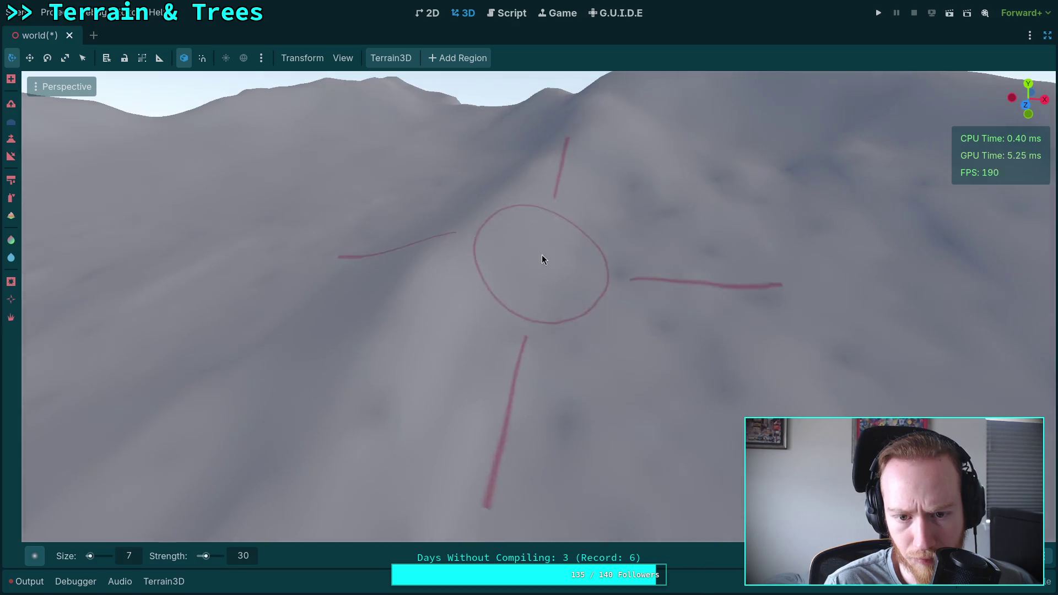
scroll(up, 3)
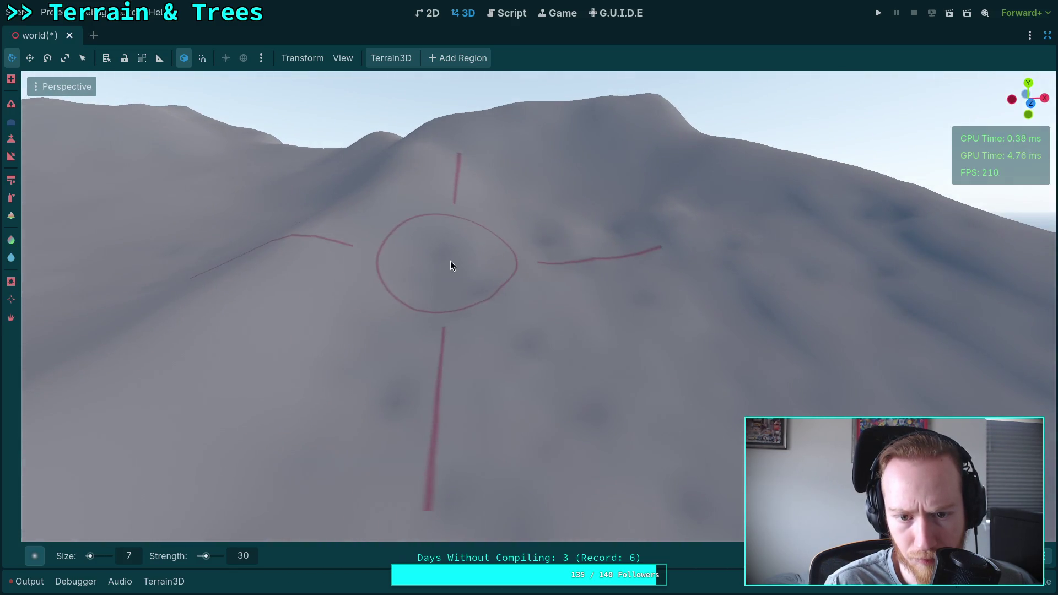
scroll(down, 3)
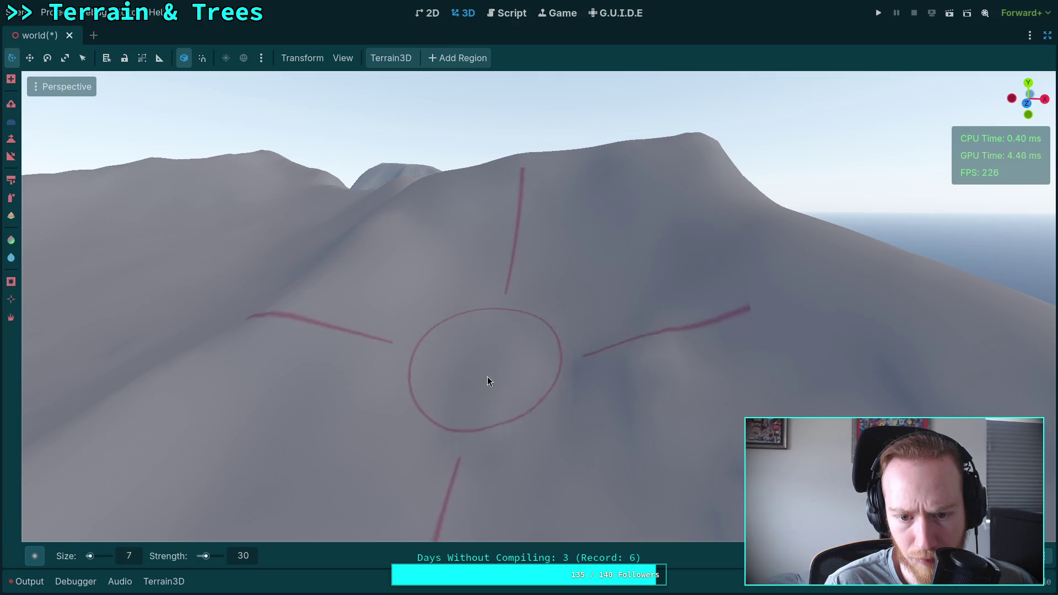
scroll(up, 3)
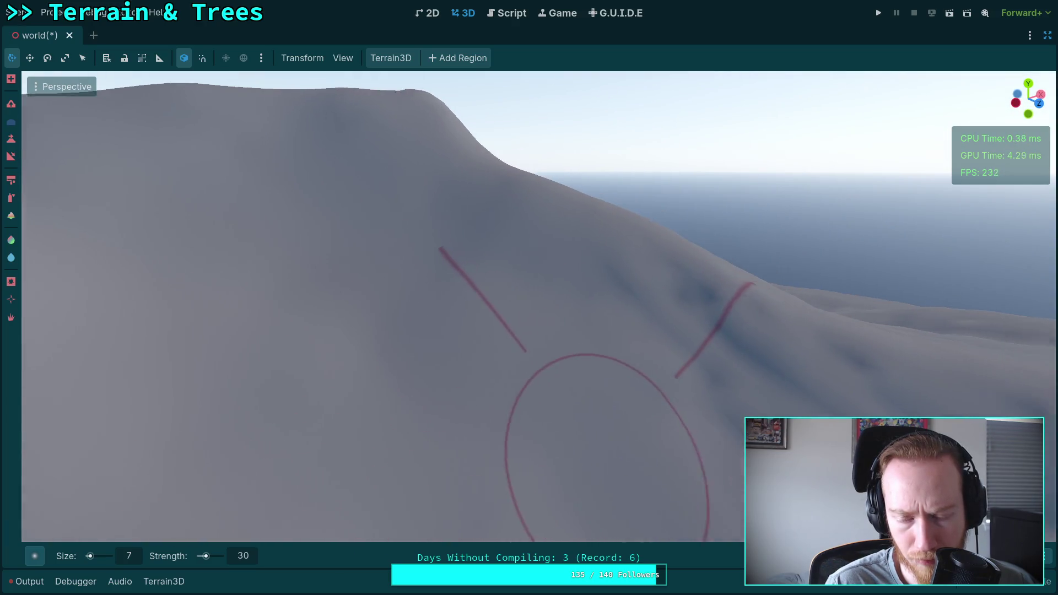
scroll(up, 3)
scroll(down, 3)
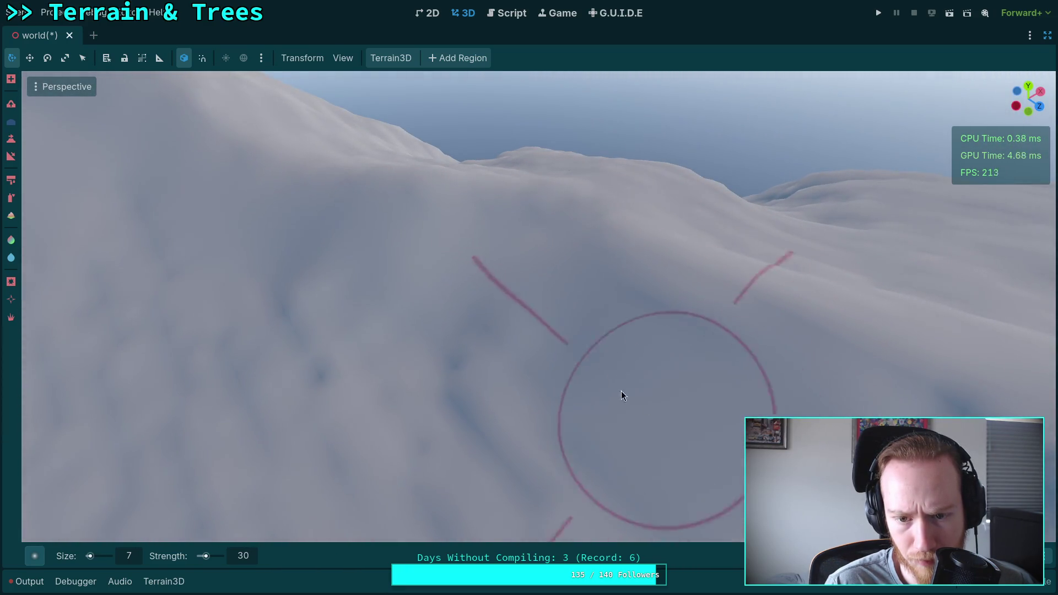
scroll(down, 3)
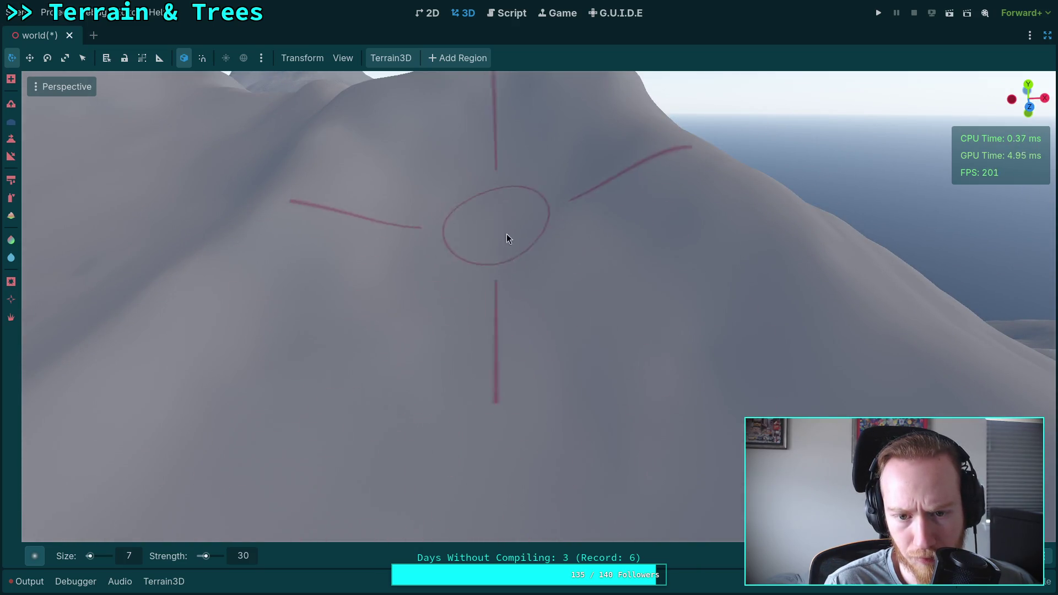
scroll(down, 3)
scroll(up, 3)
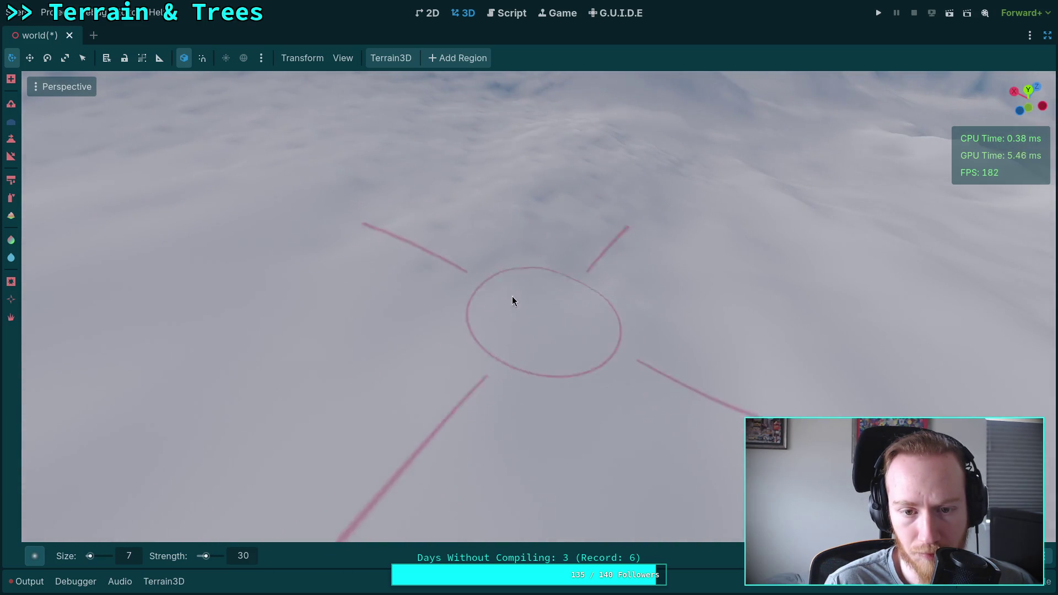
Save the world scene with Ctrl+S.
key(ctrl)
key(ctrl+s)
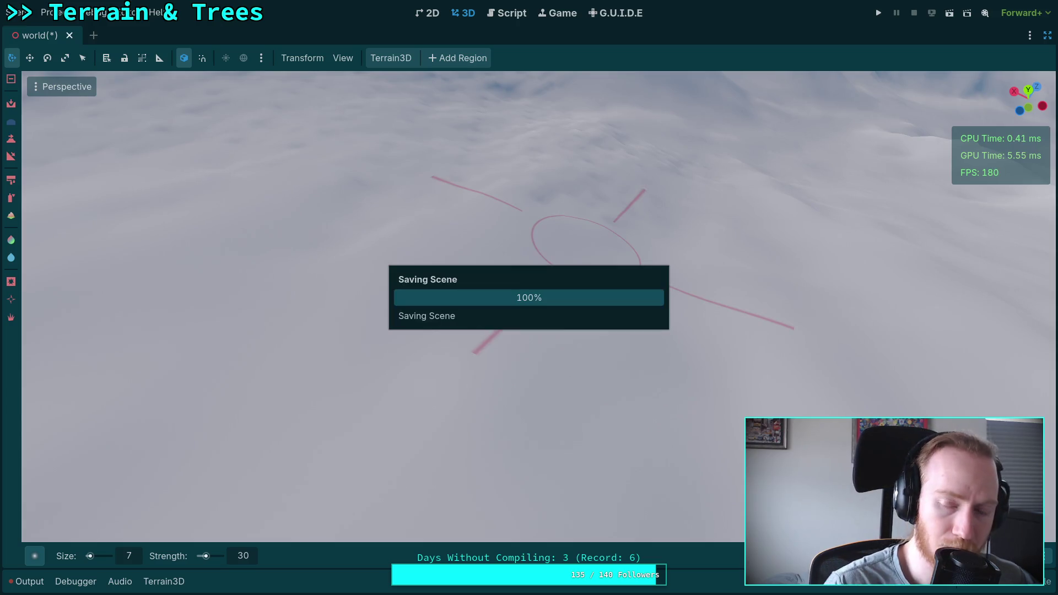
scroll(up, 3)
scroll(down, 3)
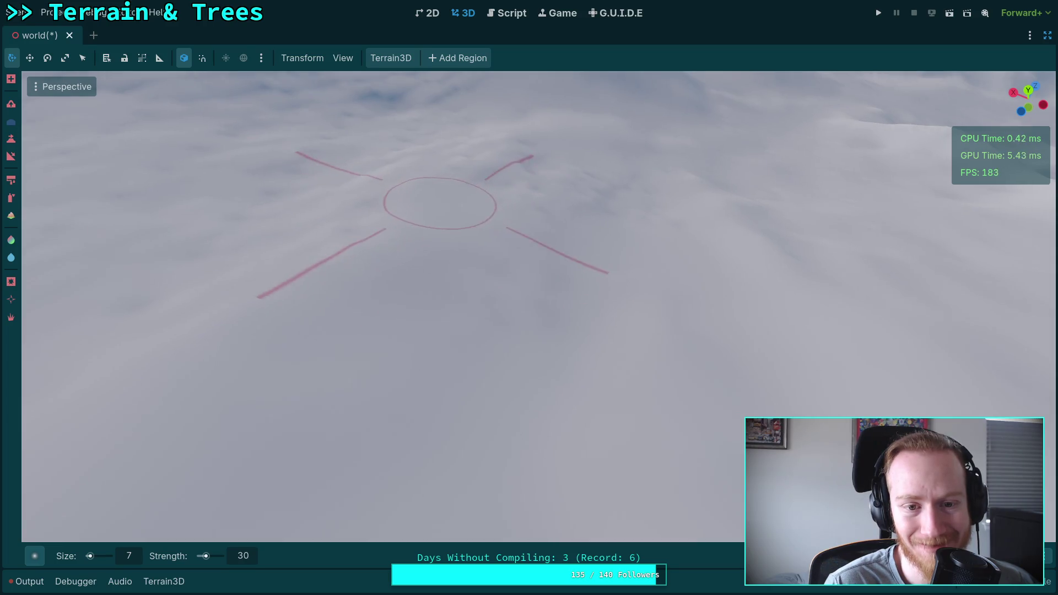
Sculpt another stroke across the snowy terrain toward the rounded ridge crest.
drag(454, 200, 477, 197)
scroll(up, 3)
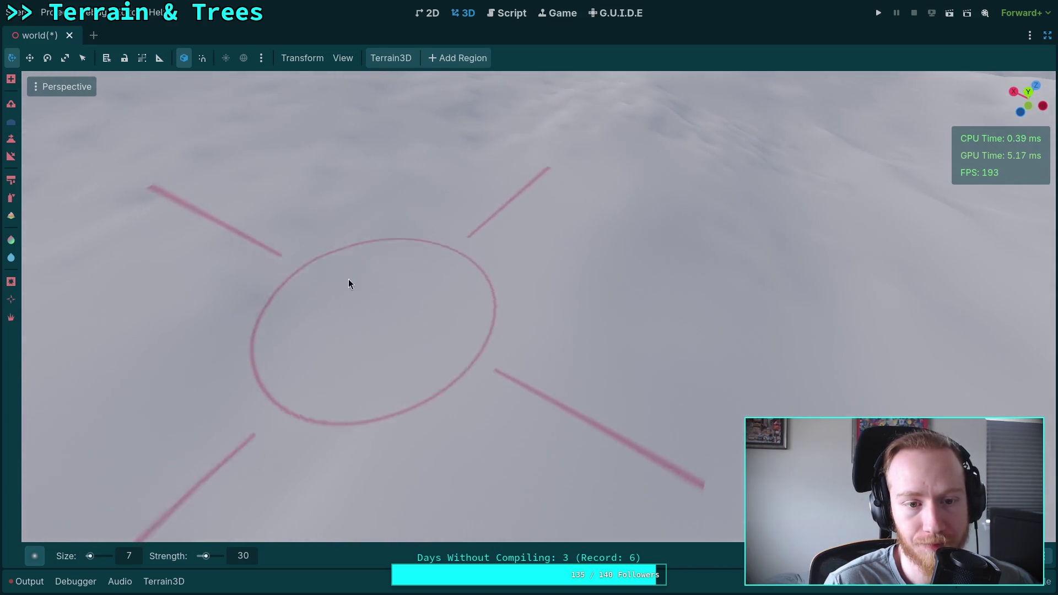
scroll(down, 3)
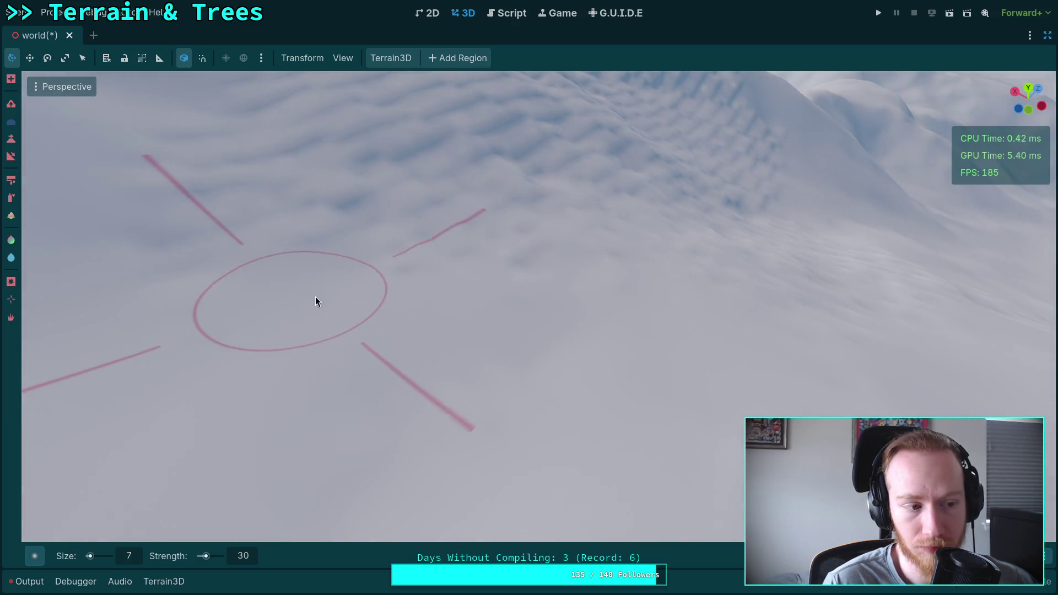
scroll(up, 3)
scroll(up, 3)
scroll(down, 3)
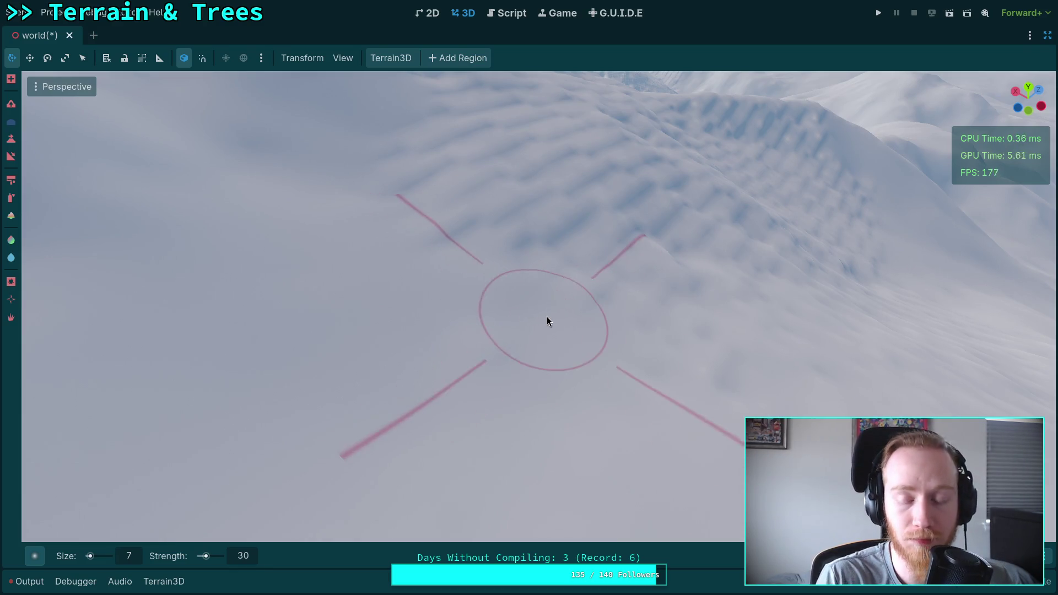
scroll(up, 3)
scroll(up, 3)
scroll(down, 3)
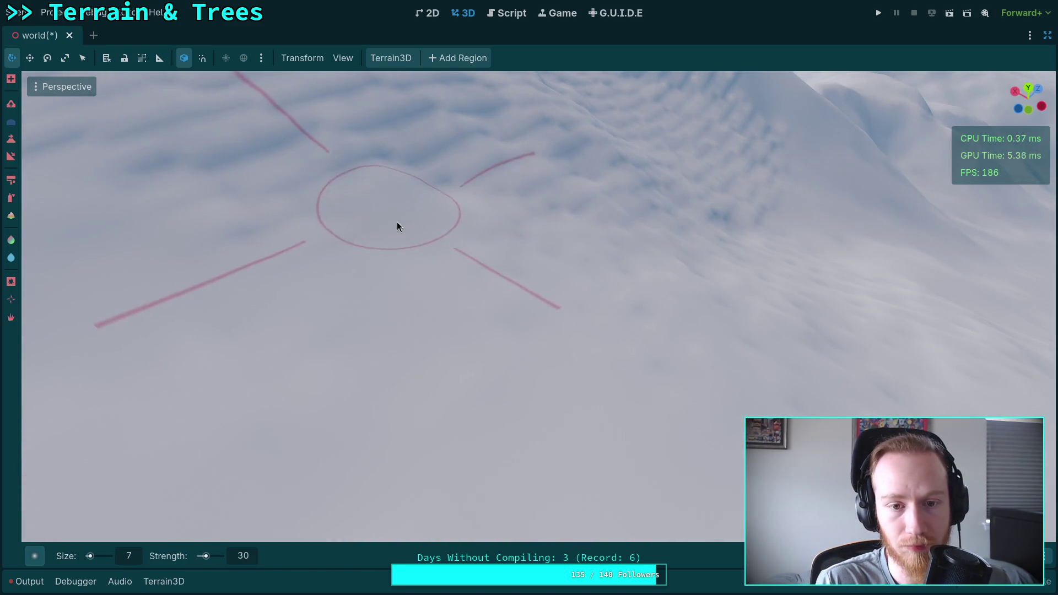
scroll(up, 3)
scroll(down, 3)
scroll(up, 3)
scroll(down, 3)
scroll(up, 3)
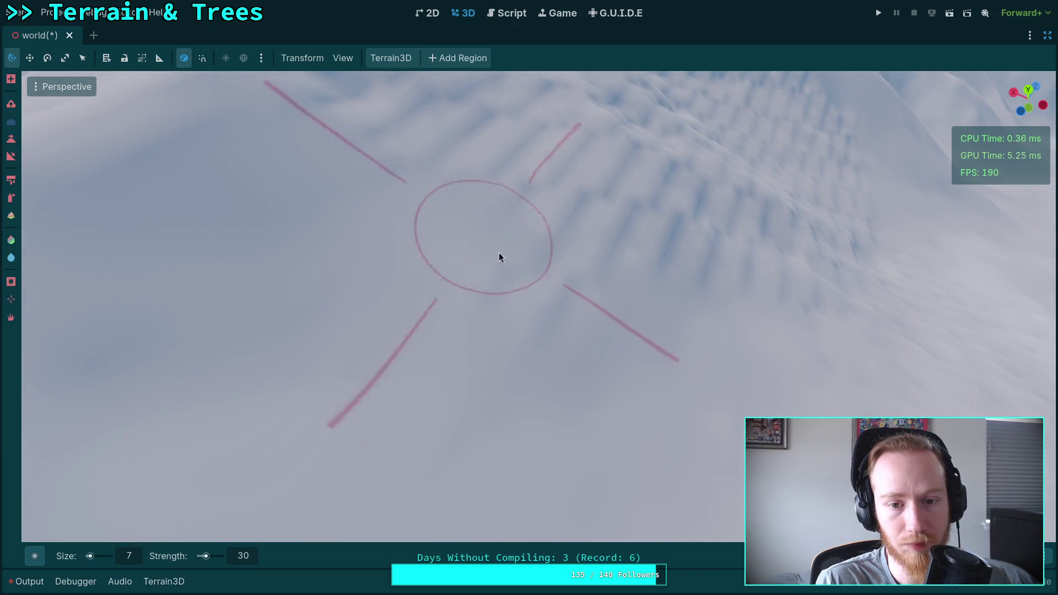
scroll(up, 3)
scroll(down, 3)
scroll(up, 3)
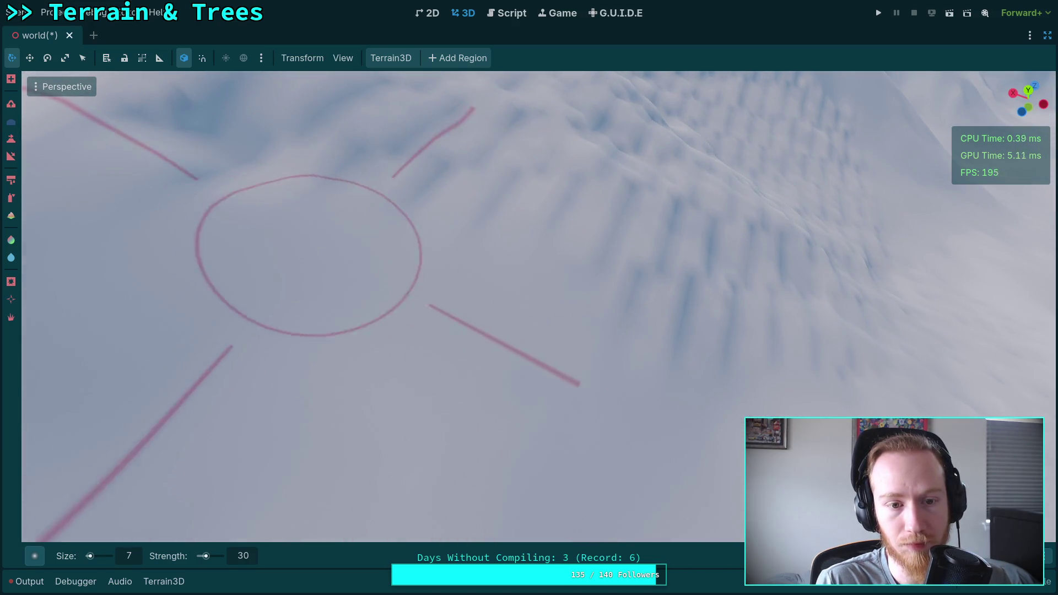
scroll(down, 3)
scroll(up, 3)
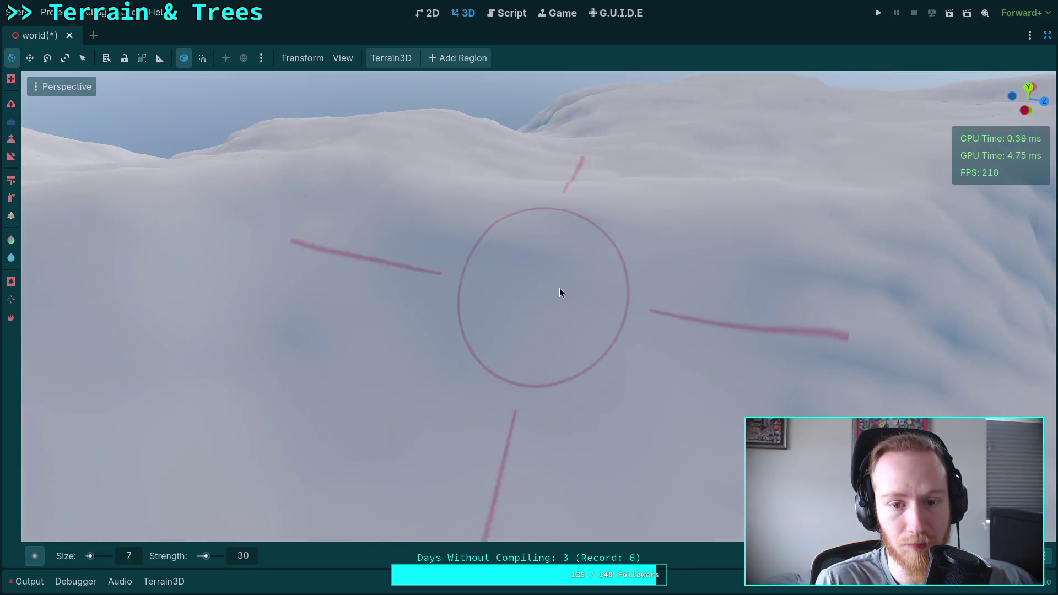
drag(345, 355, 395, 398)
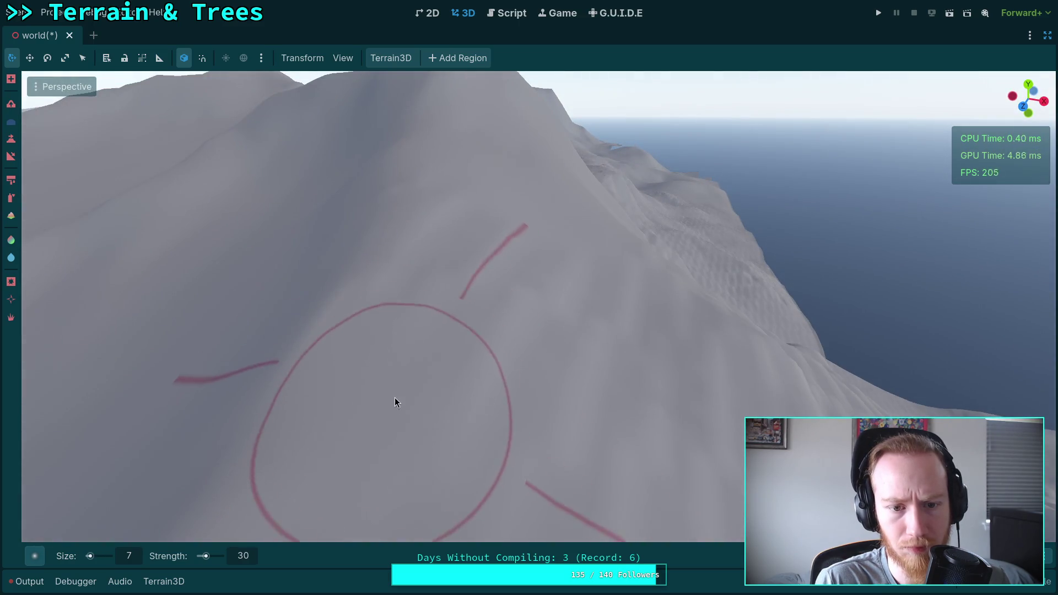
drag(424, 219, 429, 290)
drag(330, 353, 485, 323)
drag(550, 313, 545, 334)
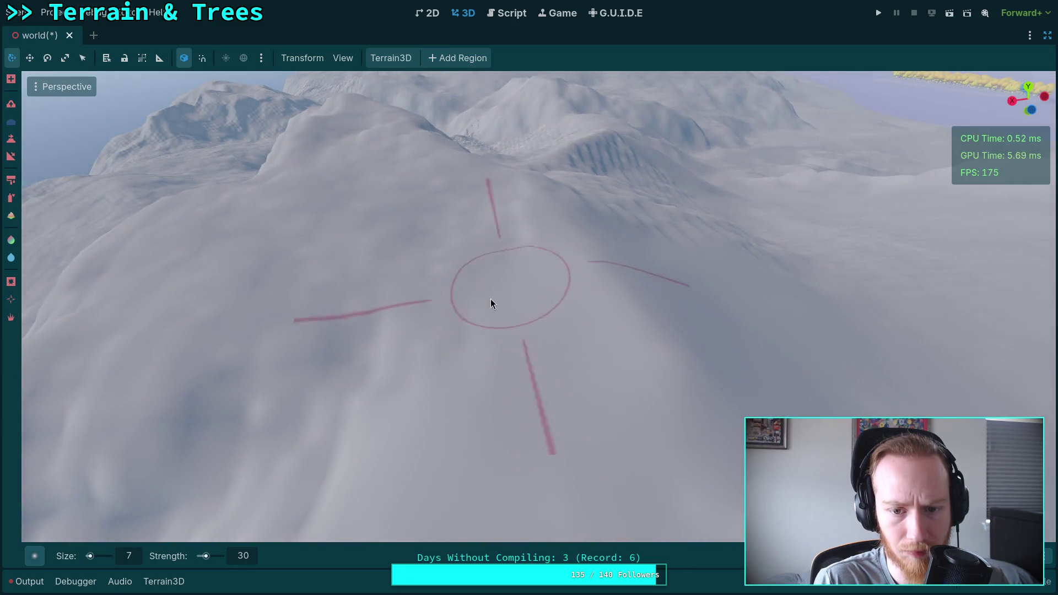
drag(529, 276, 485, 298)
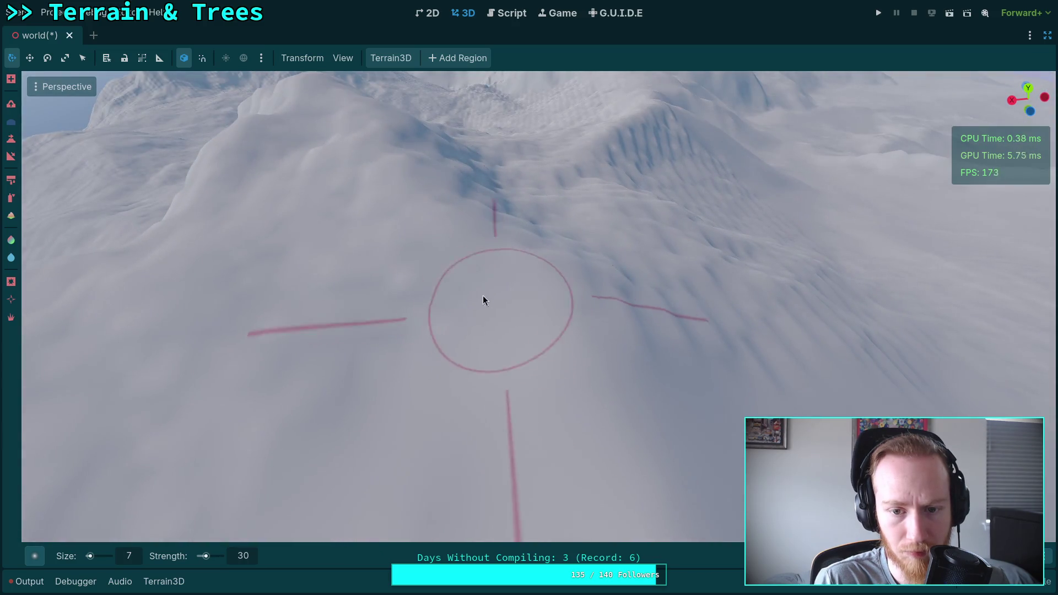
drag(392, 345, 393, 345)
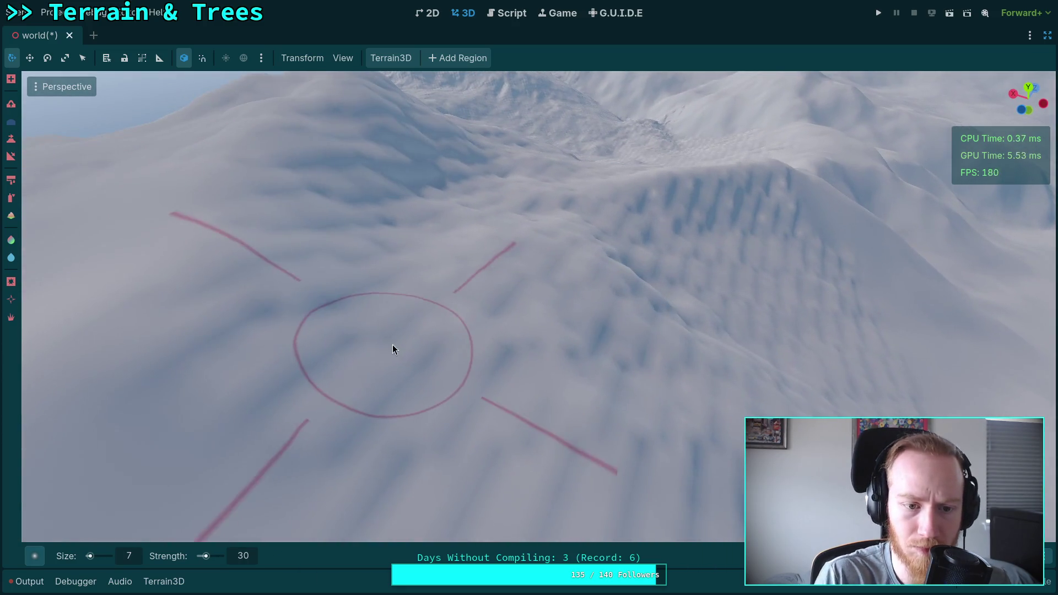
drag(586, 450, 558, 307)
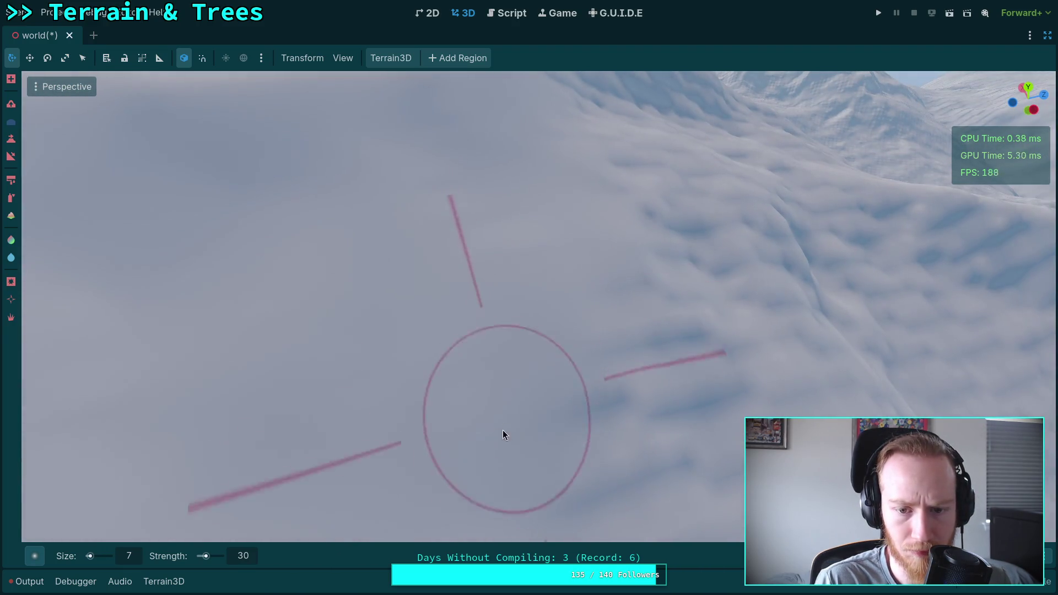
drag(487, 247, 440, 338)
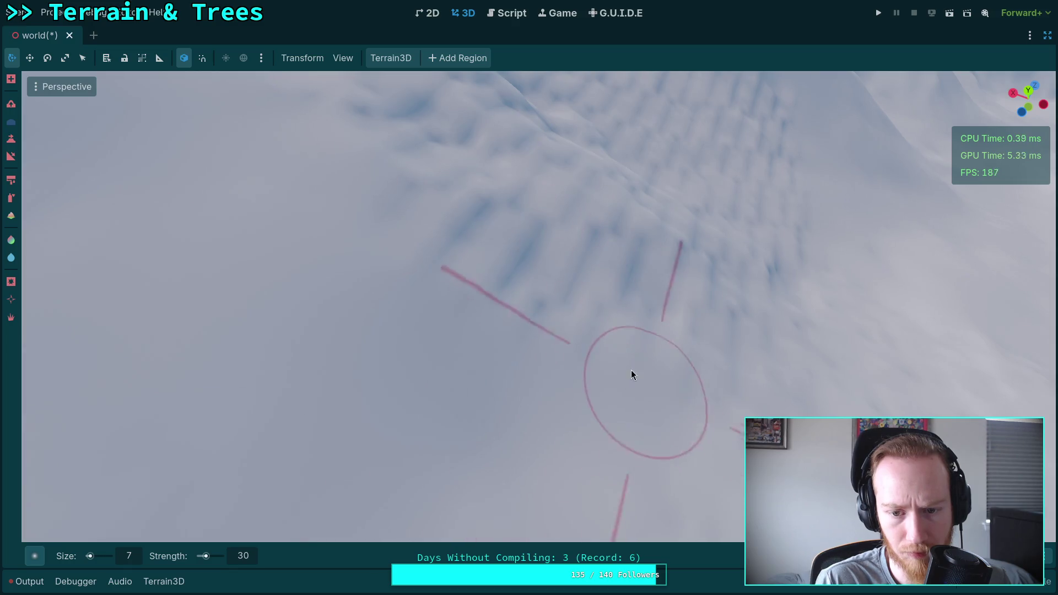
drag(600, 290, 534, 402)
drag(503, 307, 380, 311)
drag(419, 280, 419, 280)
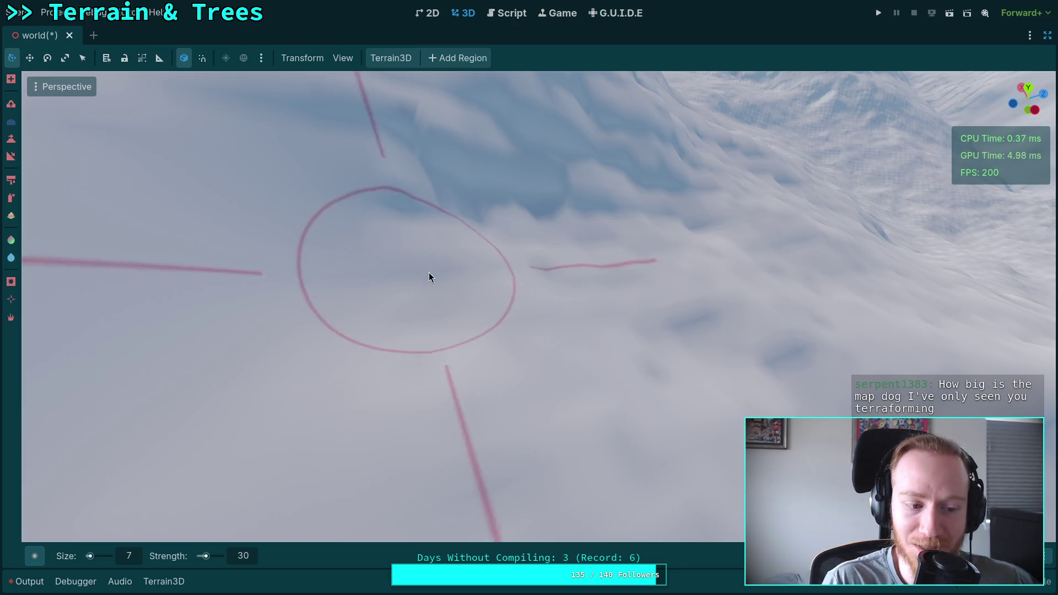
drag(429, 272, 428, 272)
drag(420, 454, 578, 359)
drag(638, 336, 567, 325)
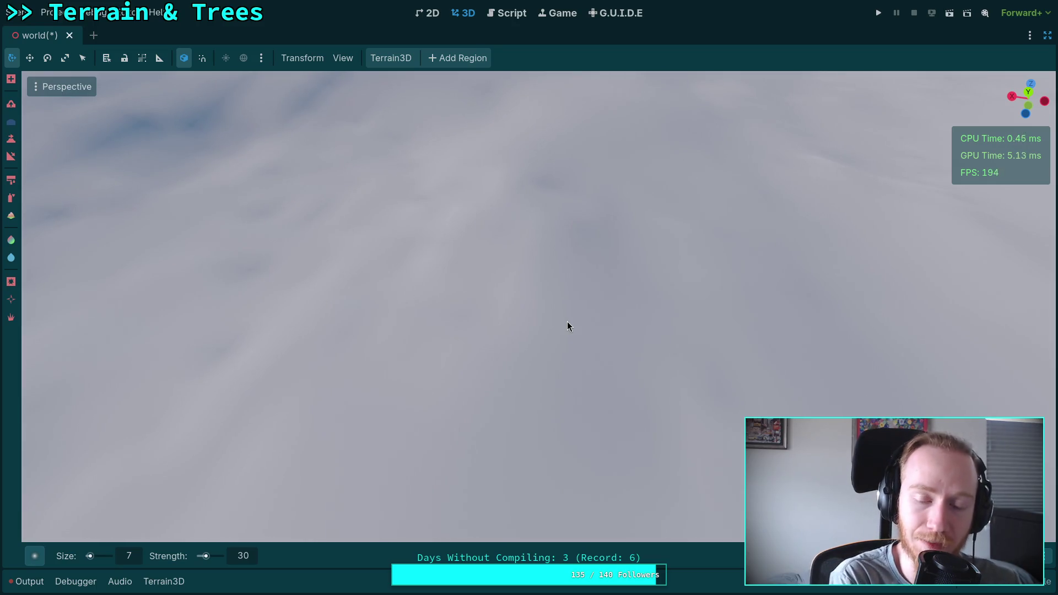
drag(309, 284, 263, 241)
drag(601, 260, 551, 265)
drag(510, 156, 639, 234)
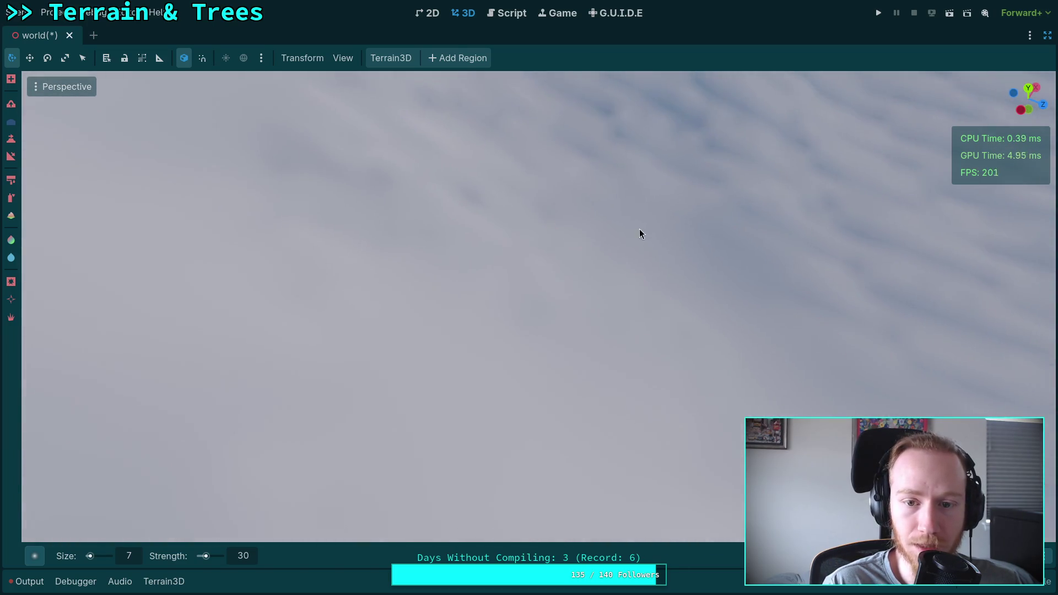
drag(373, 217, 357, 234)
drag(489, 269, 593, 321)
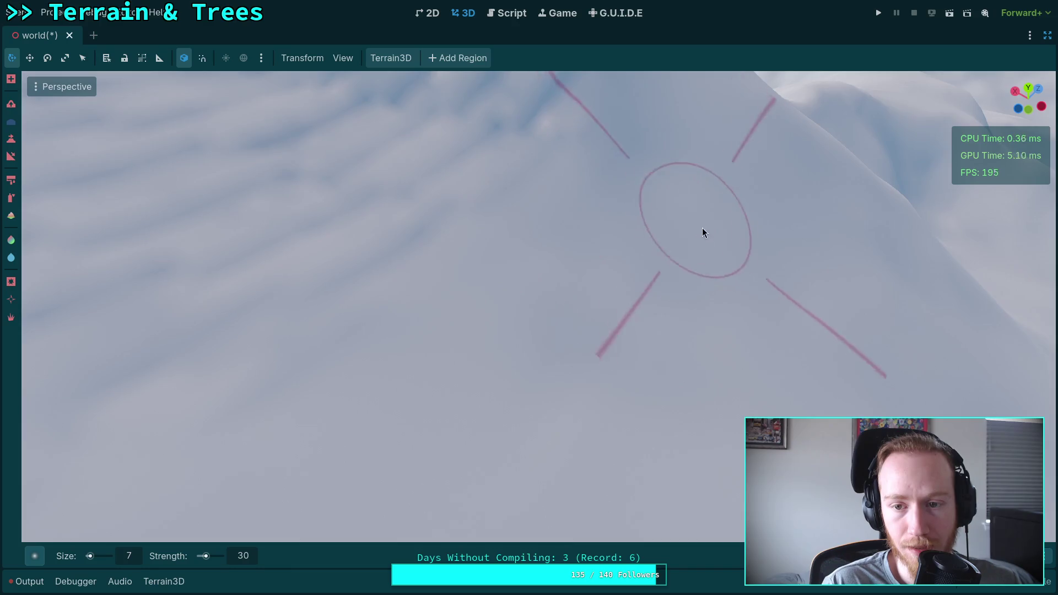
scroll(up, 3)
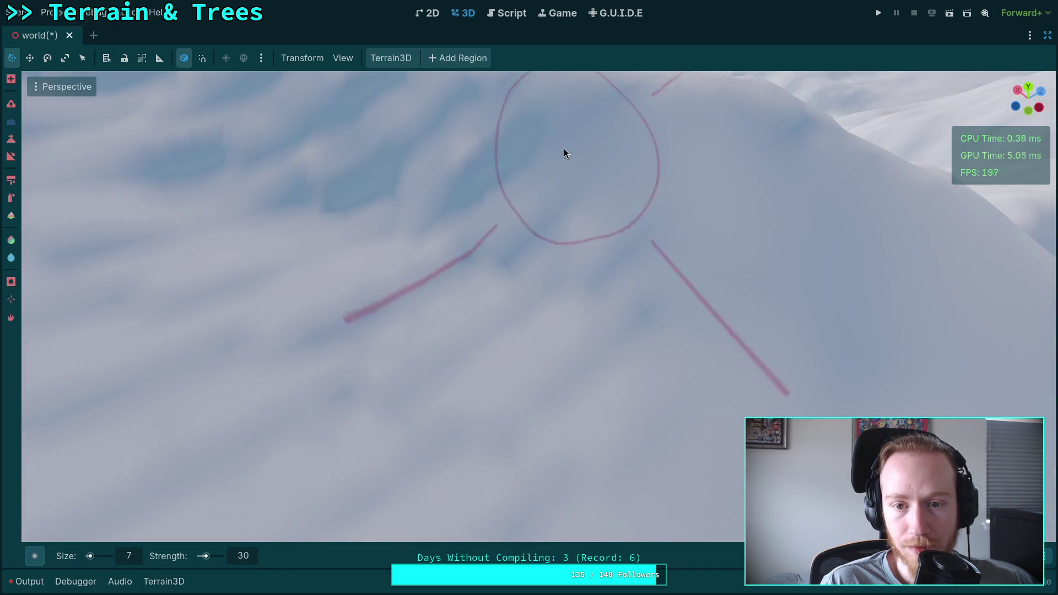
drag(406, 236, 442, 306)
drag(512, 331, 569, 239)
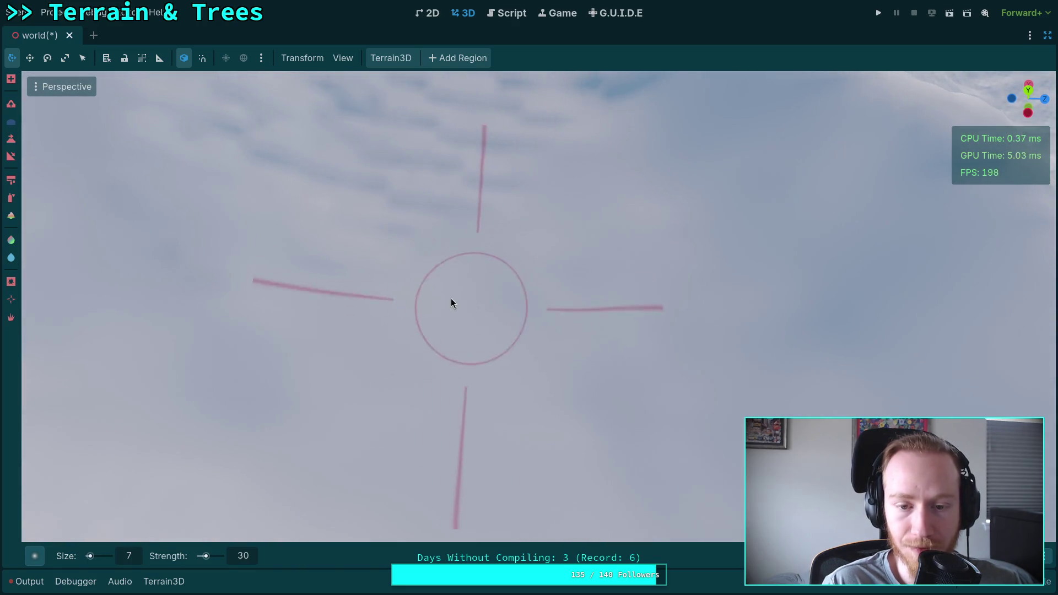
drag(469, 265, 399, 271)
drag(584, 196, 434, 275)
drag(493, 250, 396, 379)
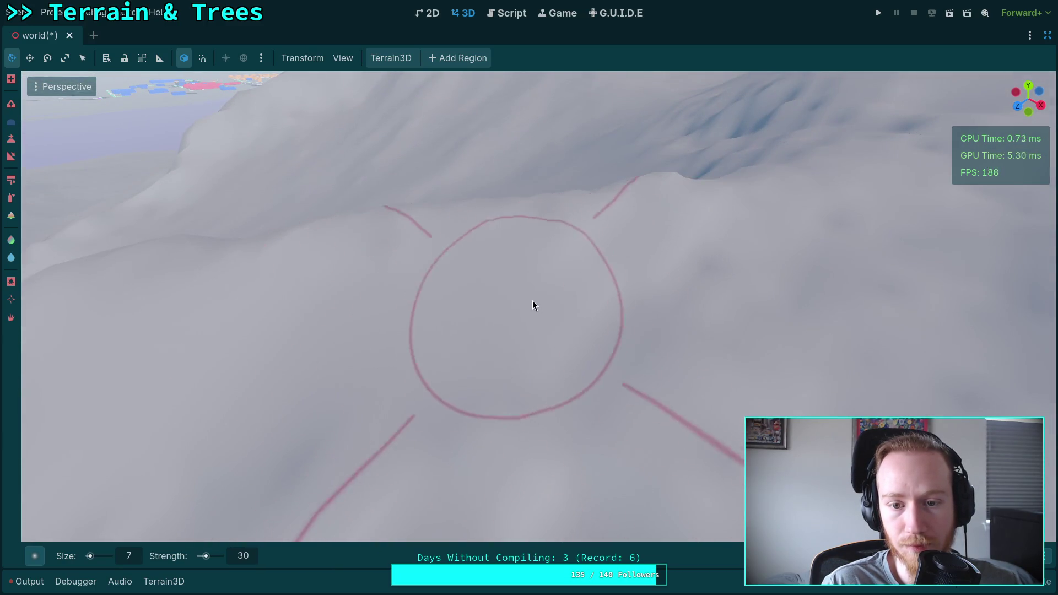
drag(760, 286, 495, 346)
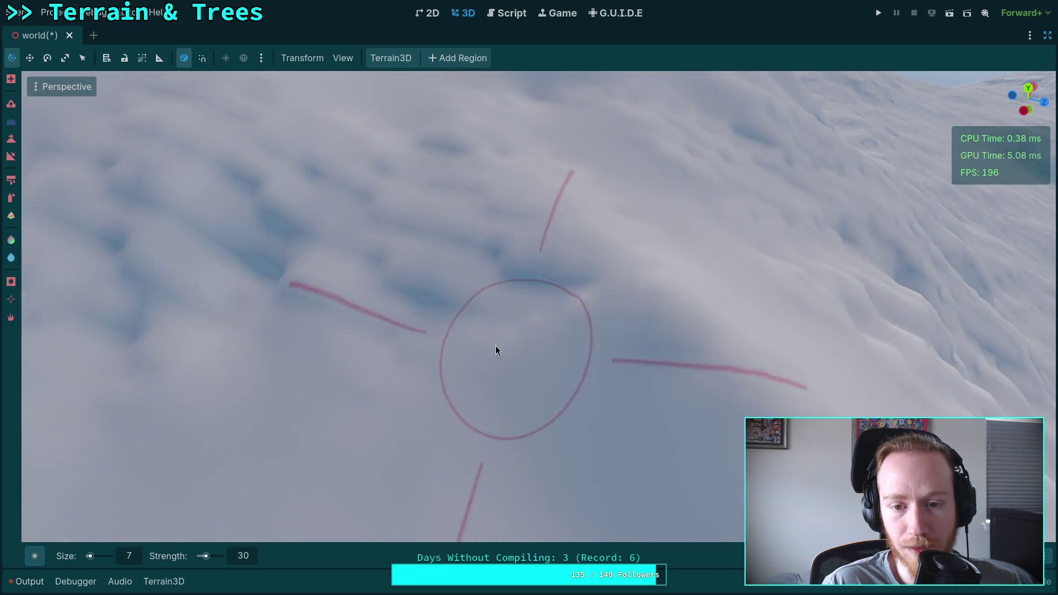
drag(587, 345, 492, 301)
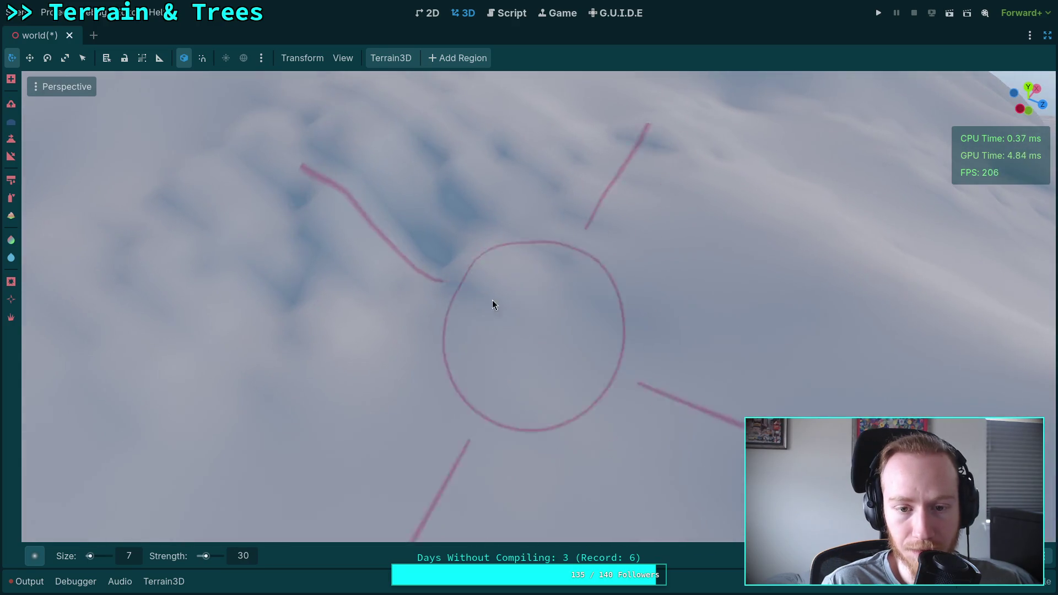
drag(394, 307, 472, 377)
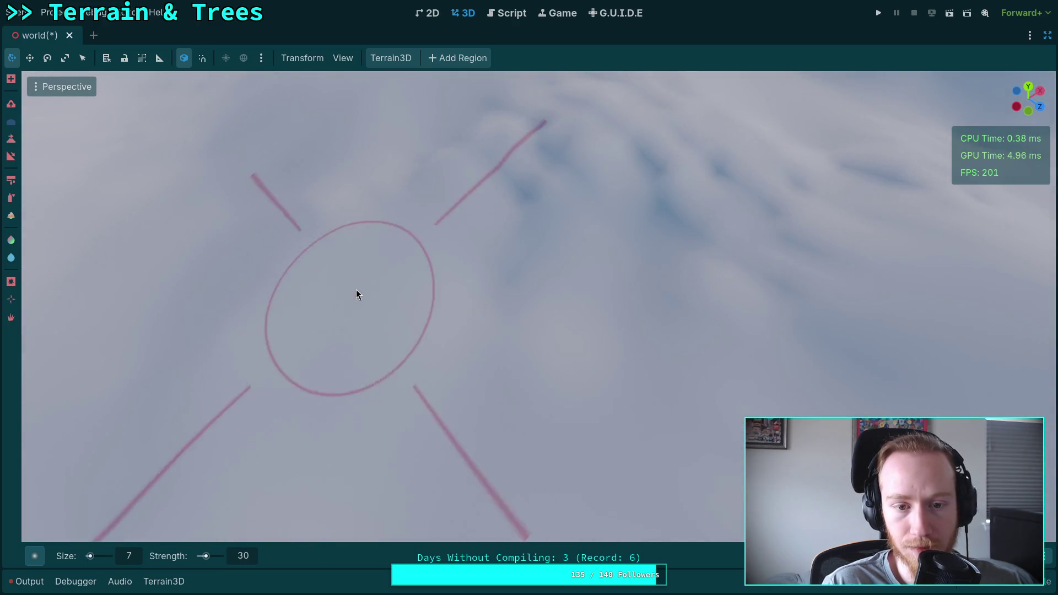
drag(356, 290, 255, 330)
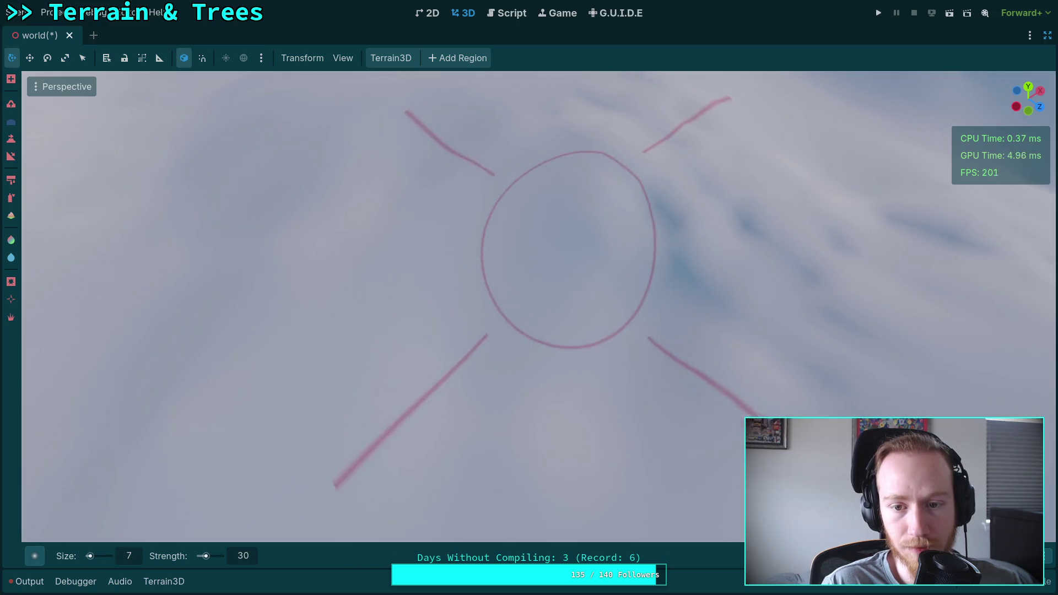
drag(537, 290, 537, 290)
drag(599, 334, 600, 231)
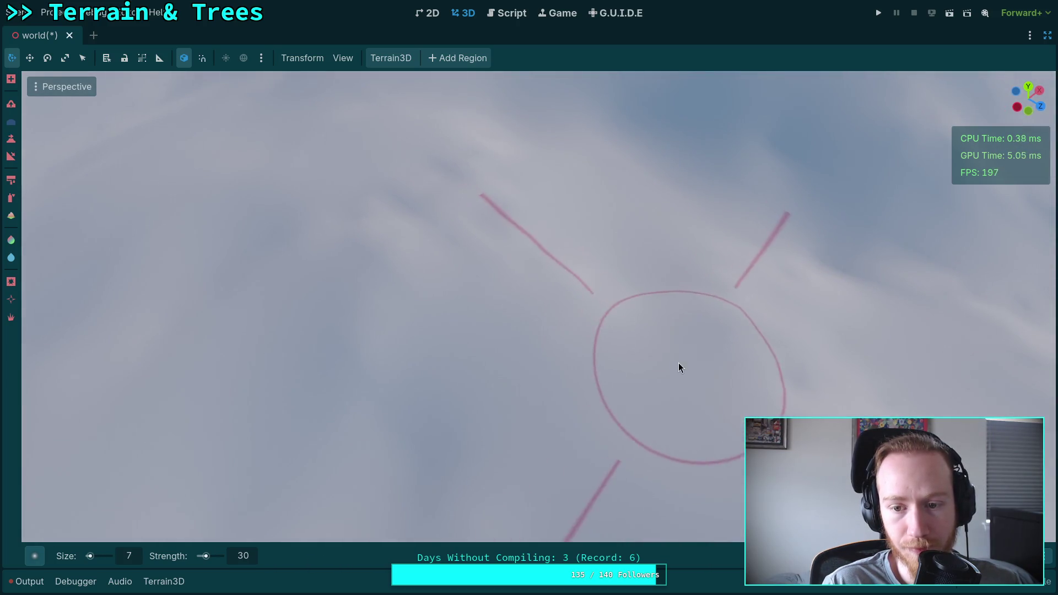
drag(409, 197, 543, 315)
drag(418, 240, 465, 355)
drag(416, 256, 499, 311)
drag(509, 232, 562, 300)
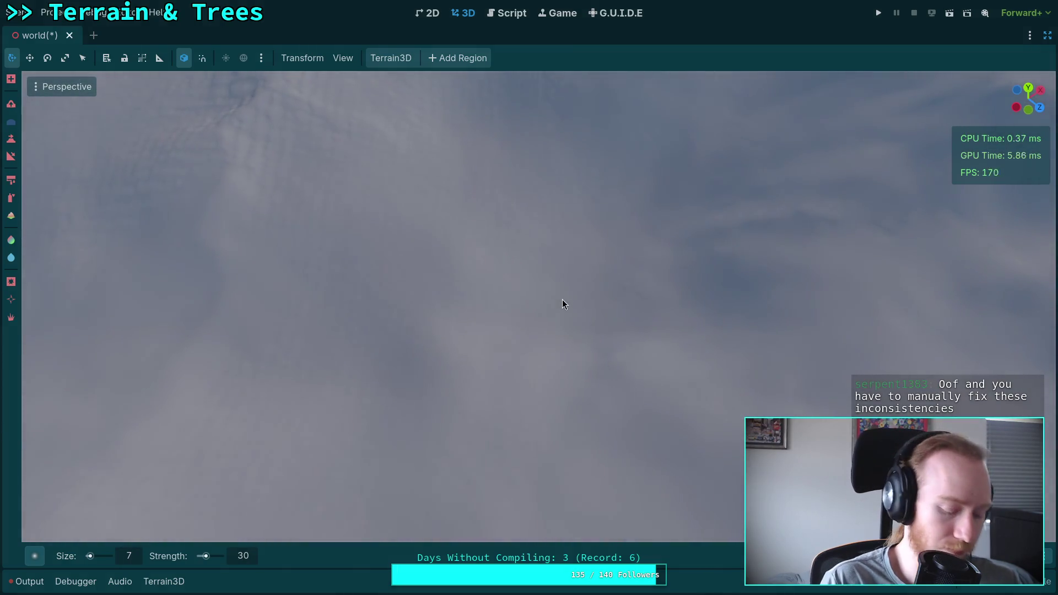
Save the scene and pull the camera back to see the whole landscape.
key(ctrl+s)
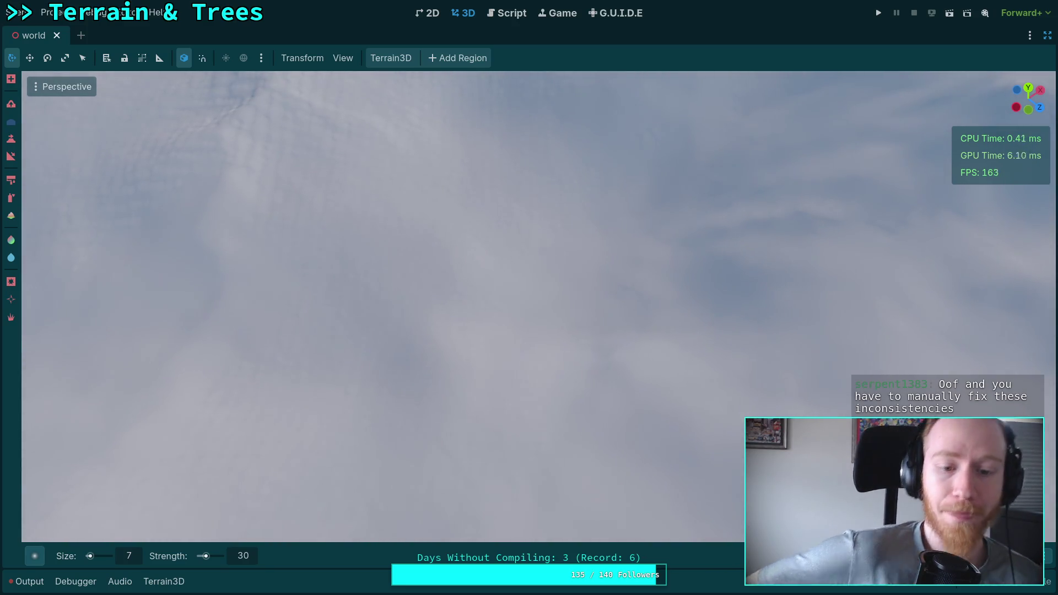
drag(625, 274, 626, 274)
scroll(up, 3)
scroll(down, 3)
scroll(down, 3)
scroll(up, 3)
scroll(down, 3)
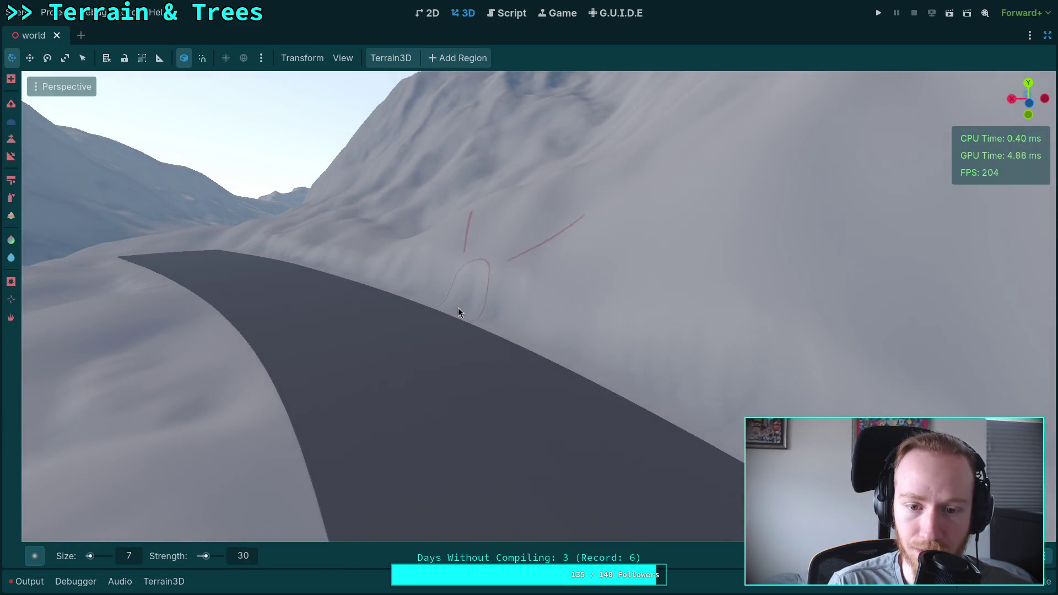
Look over the road toward the lake, then move in closer to the terrain.
drag(652, 363, 525, 340)
scroll(down, 3)
drag(449, 307, 449, 307)
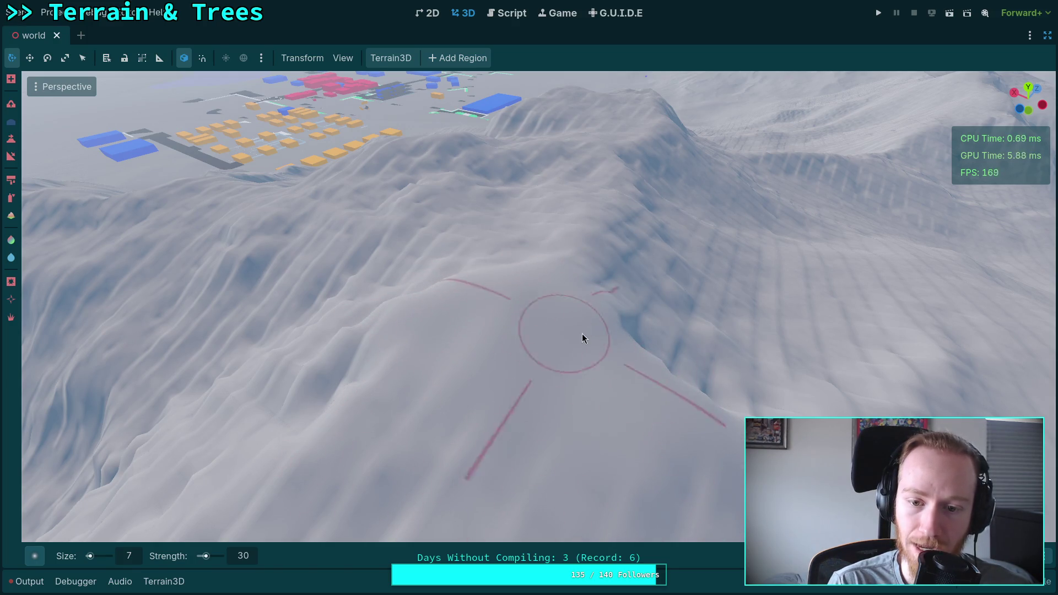
Switch the Terrain3D brush to lower mode and view the hill from several angles.
right_click(582, 338)
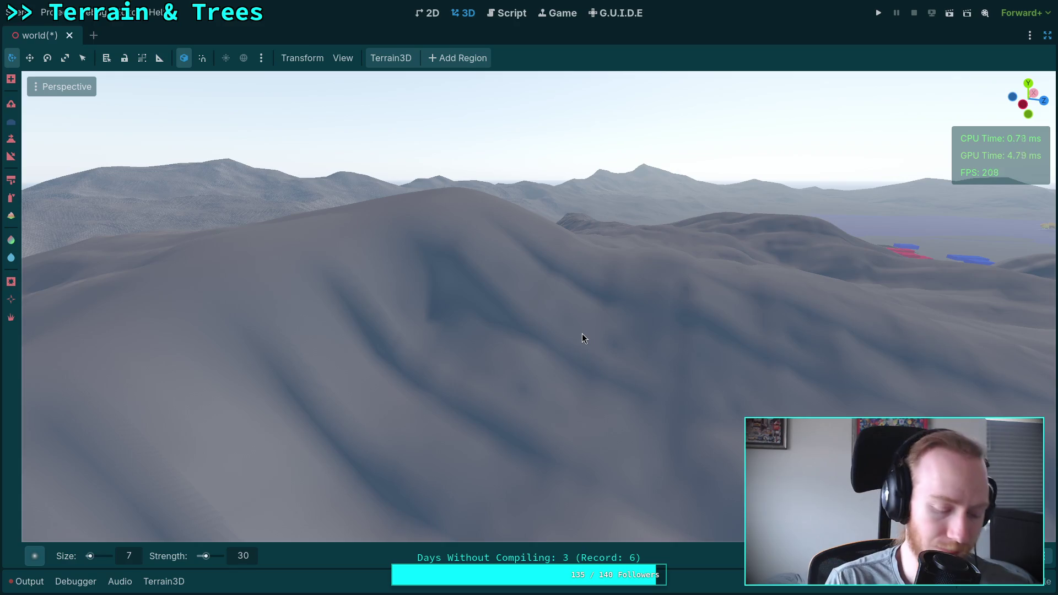
key(ctrl)
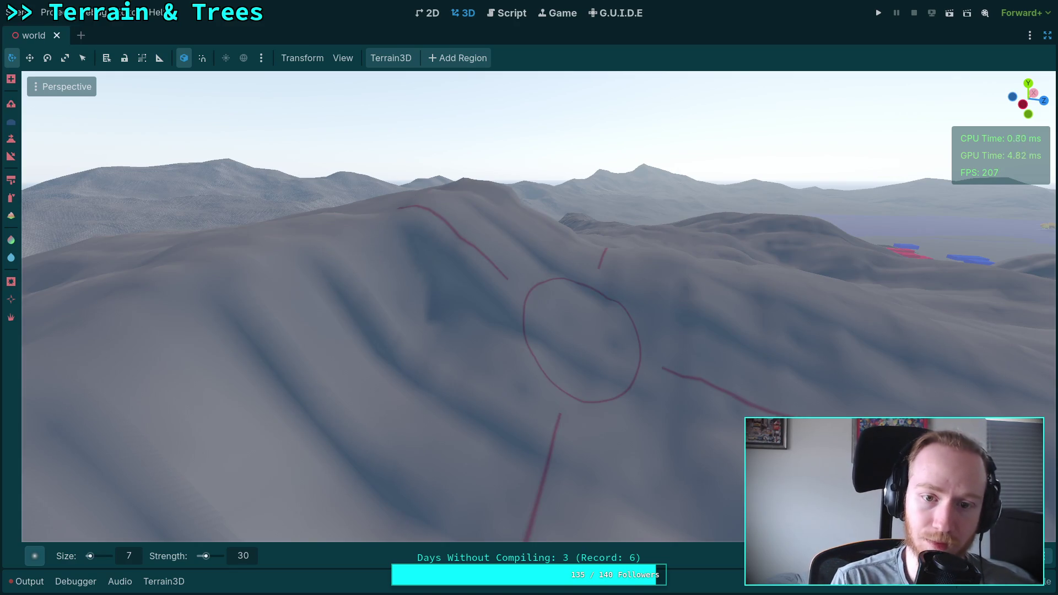
right_click(582, 339)
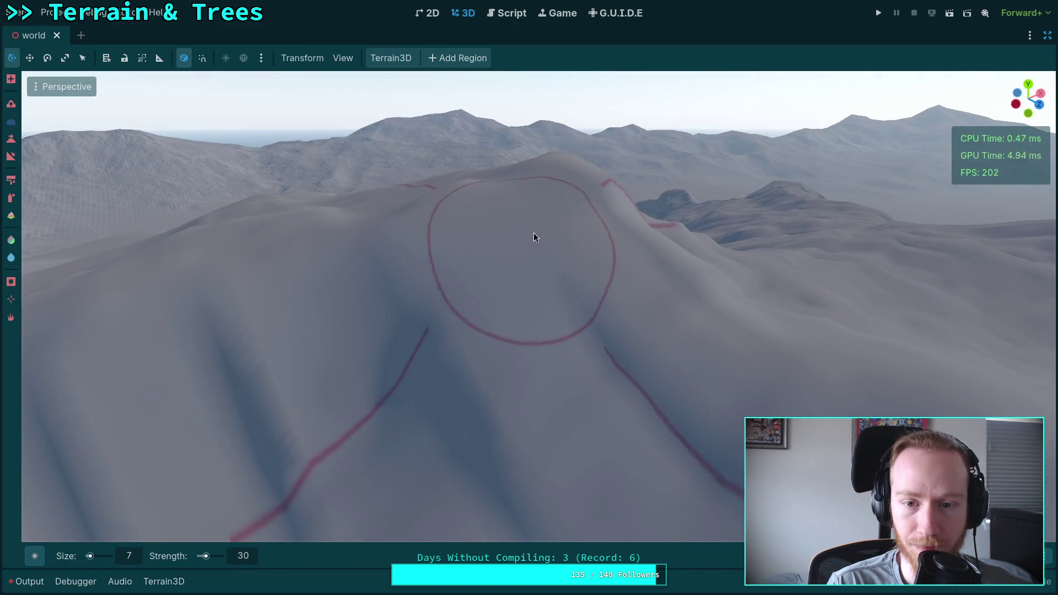
right_click(499, 345)
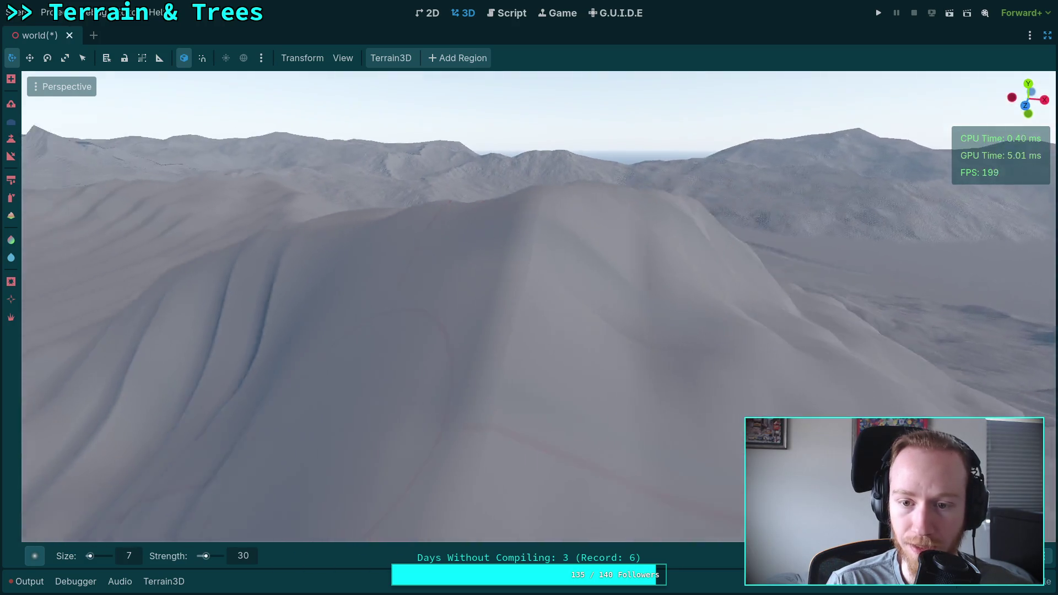
right_click(587, 280)
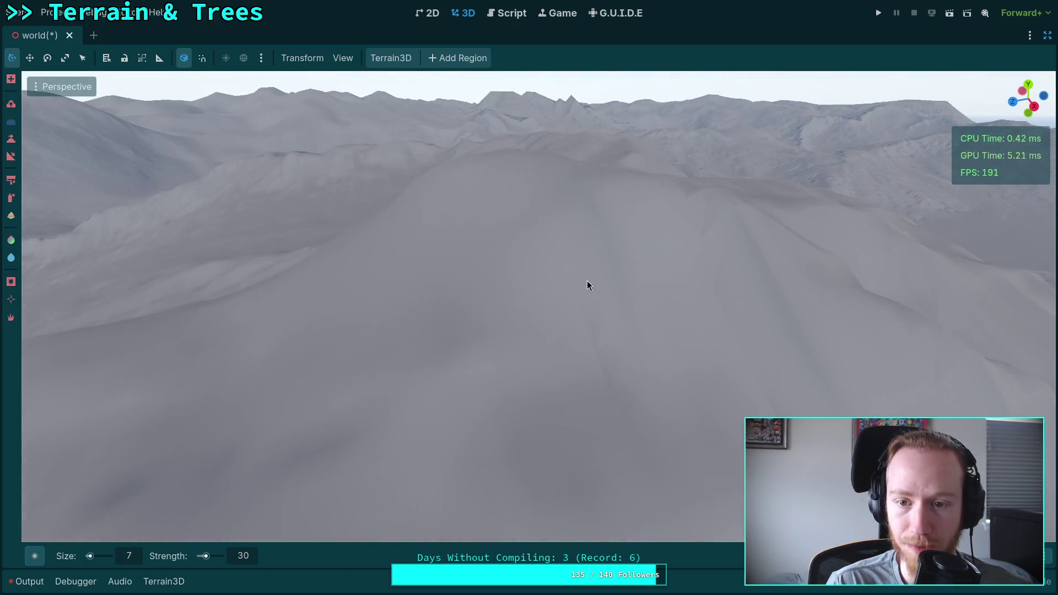
right_click(710, 330)
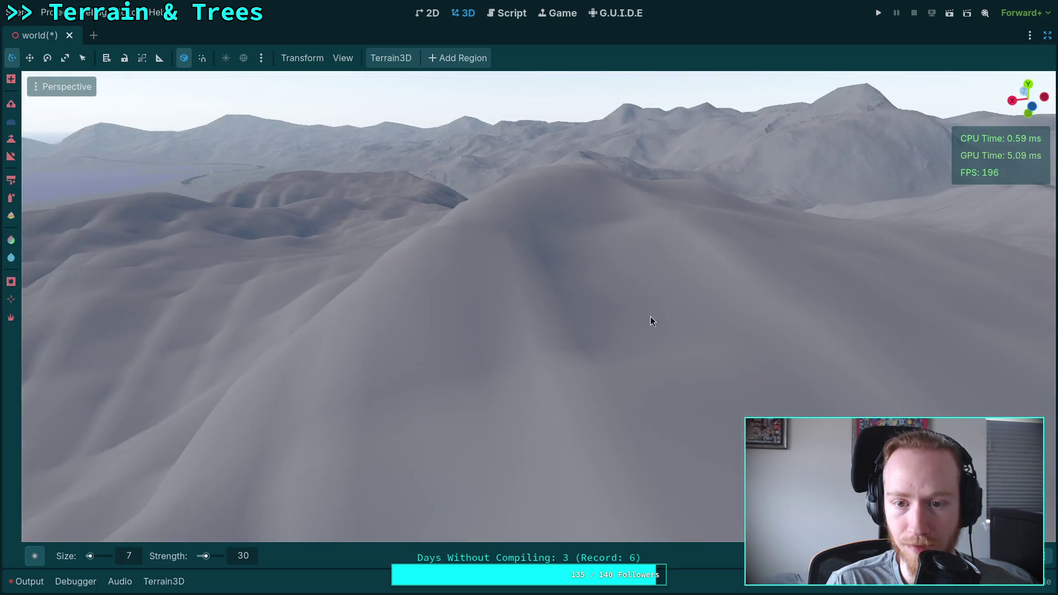
right_click(588, 277)
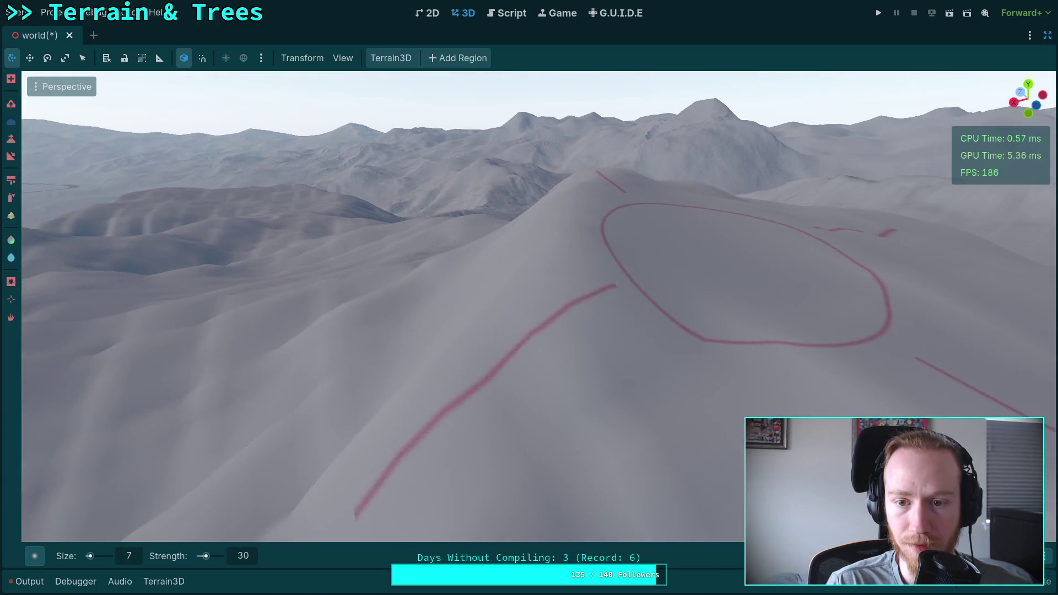
right_click(581, 345)
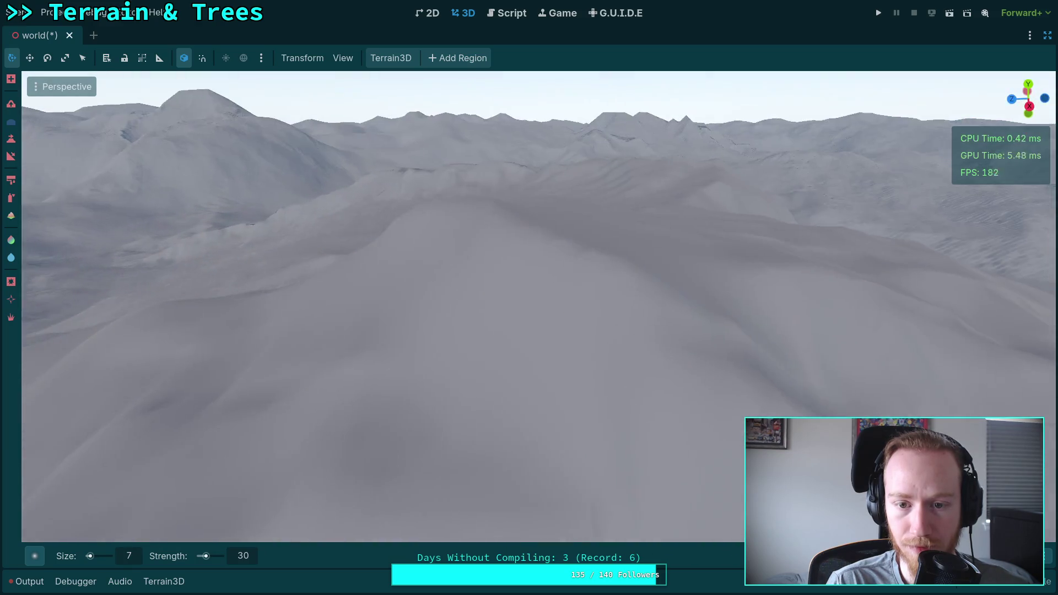
right_click(552, 341)
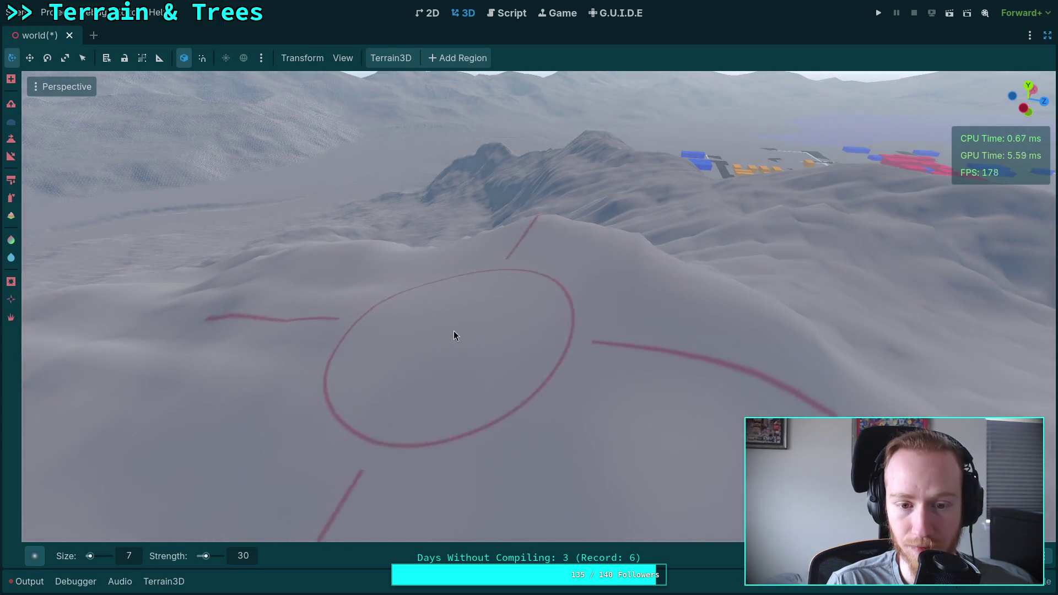
right_click(454, 332)
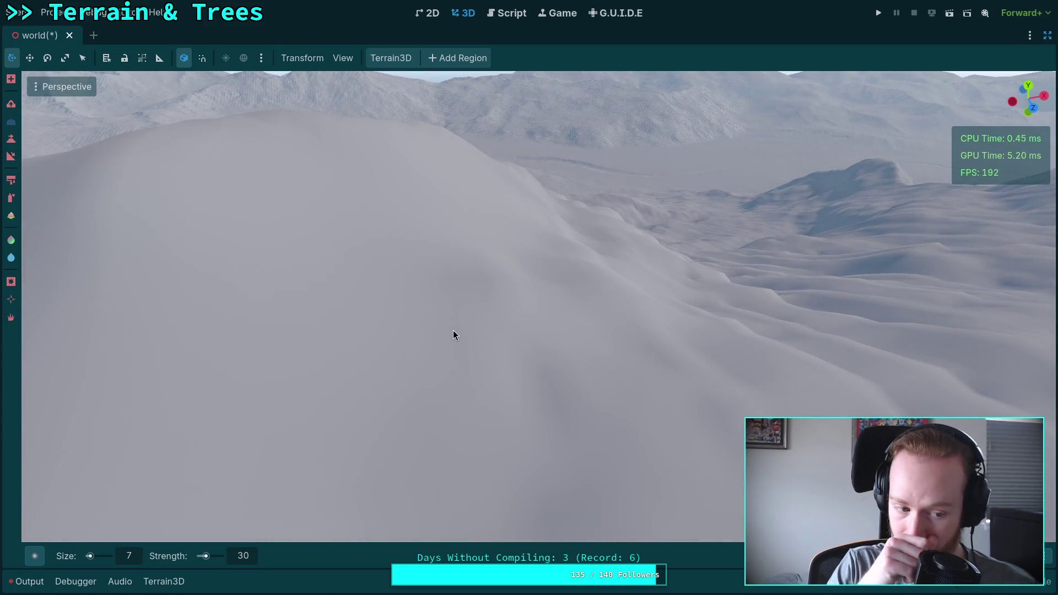
right_click(454, 332)
Fly over the terrain and lake, facing distant peaks and ridges, then return to the brush spot.
scroll(up, 3)
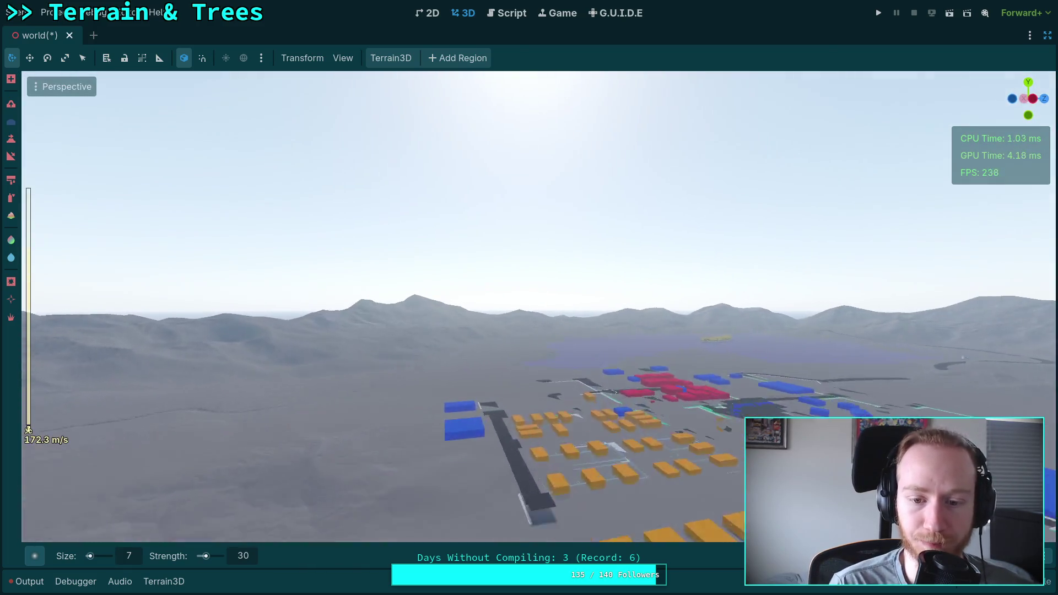
key(w)
right_click(454, 331)
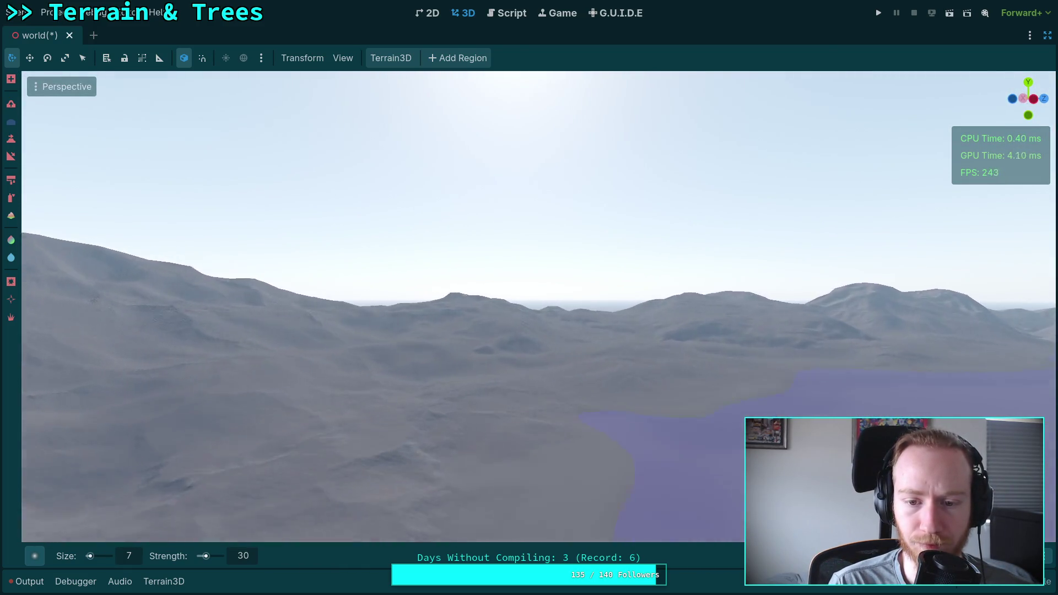
key(w)
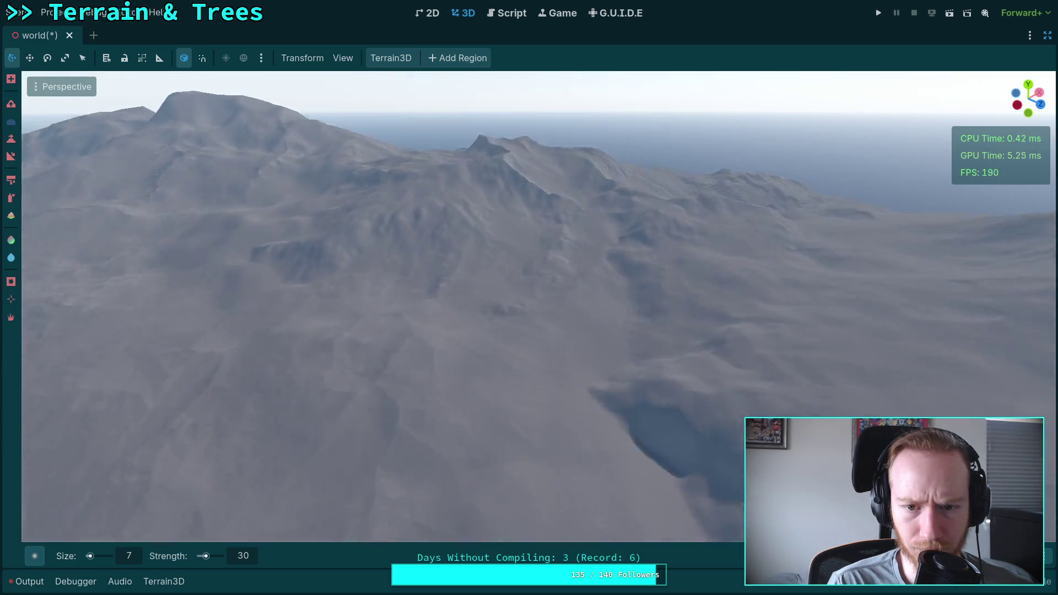
right_click(453, 332)
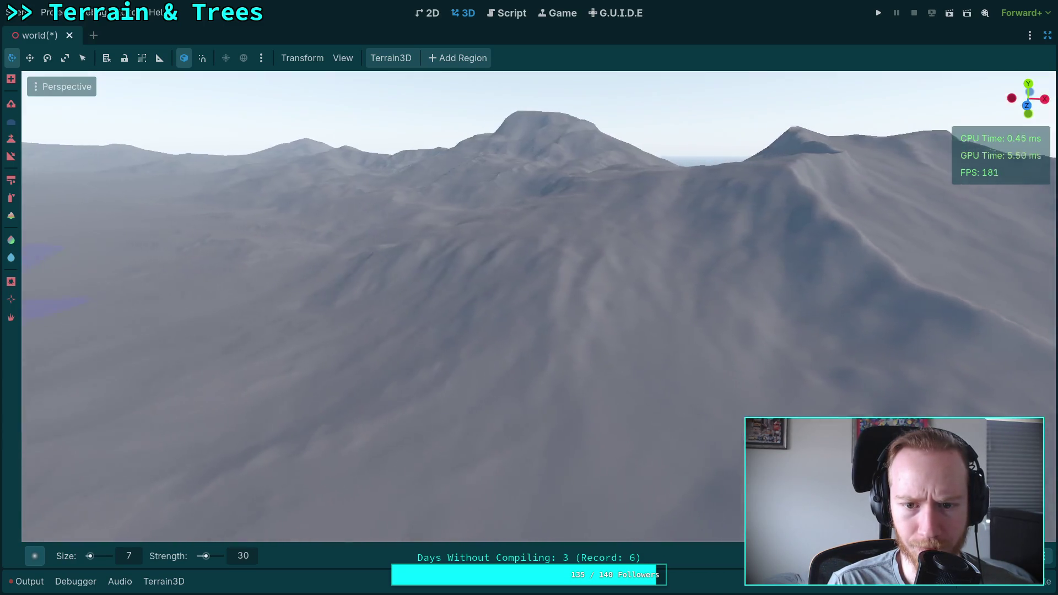
right_click(453, 331)
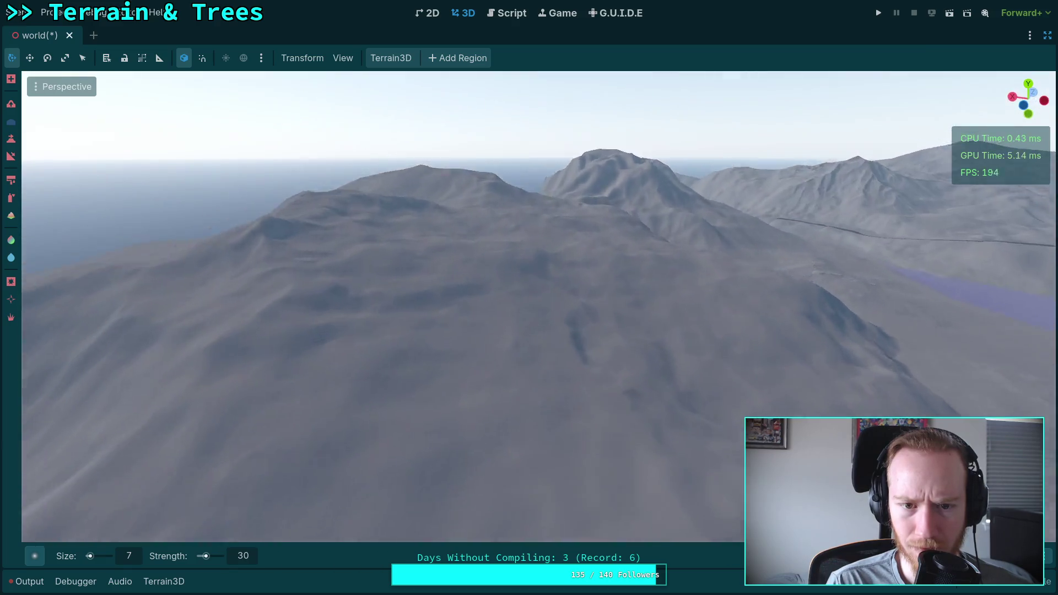
right_click(454, 331)
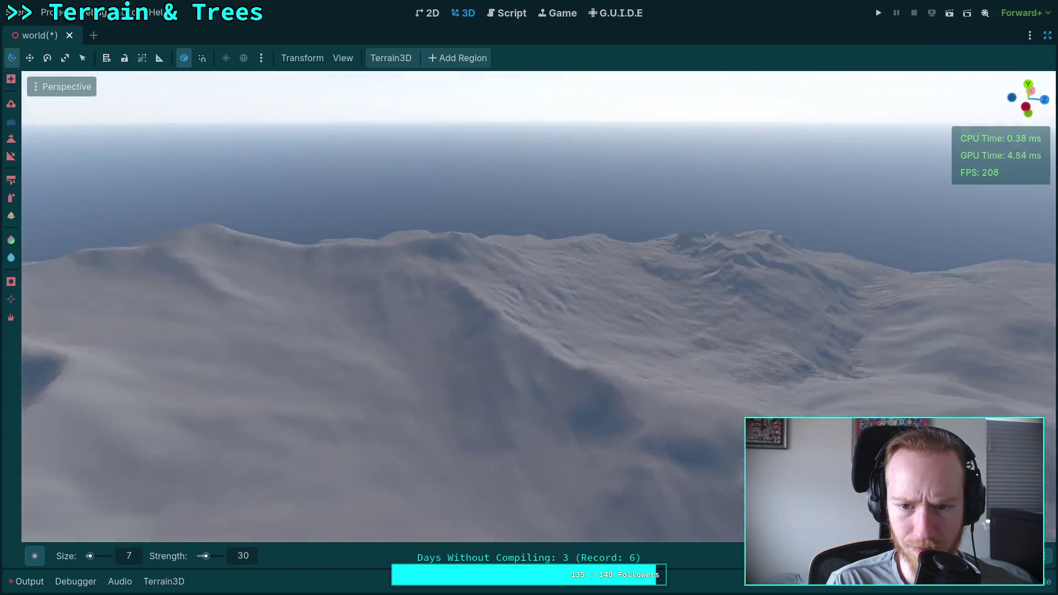
right_click(454, 331)
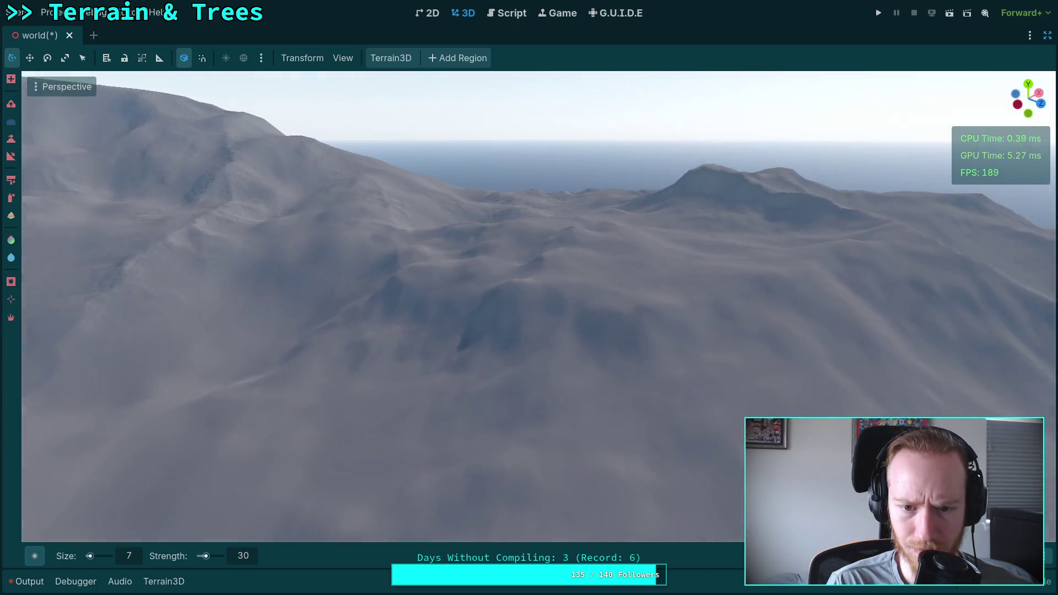
right_click(453, 332)
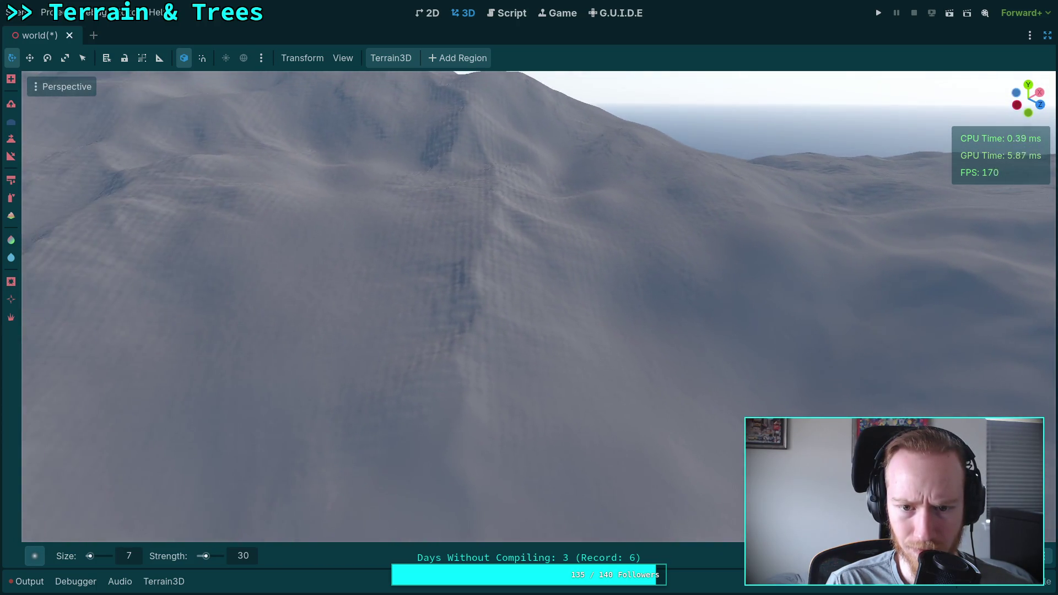
right_click(453, 332)
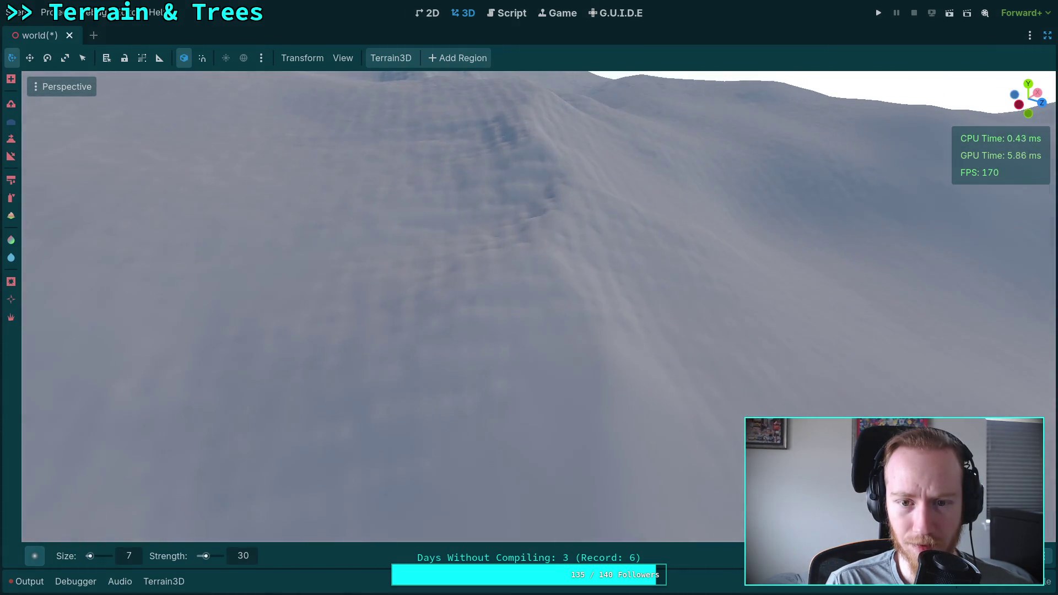
right_click(453, 329)
right_click(471, 255)
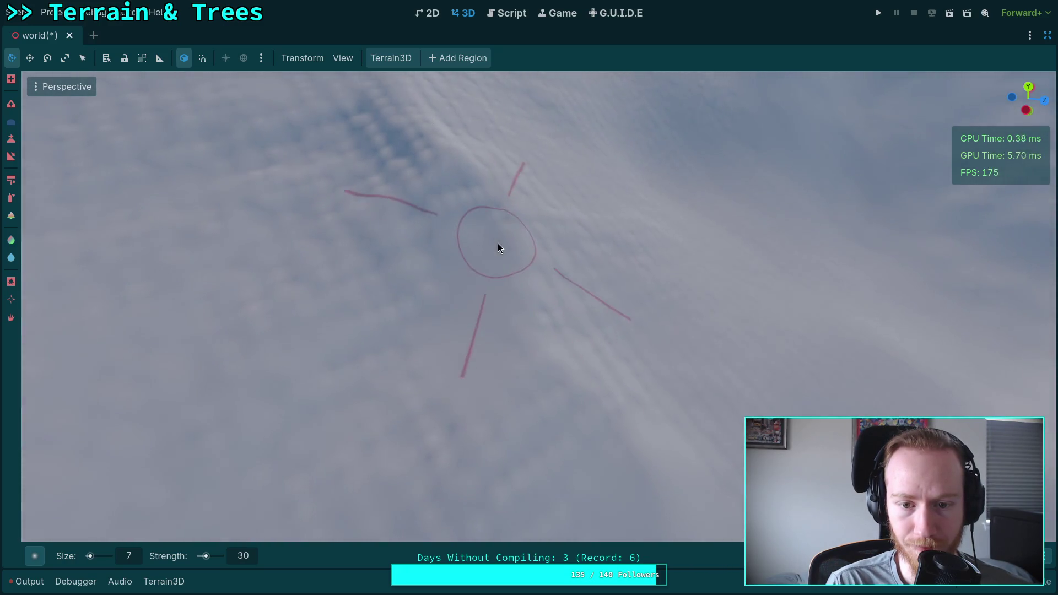
right_click(498, 243)
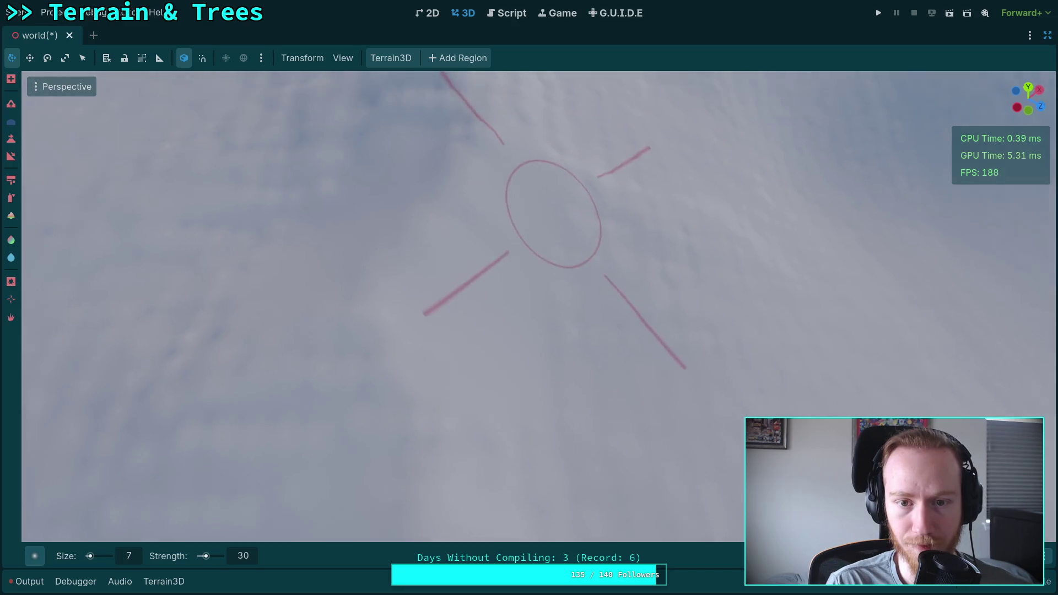
right_click(554, 214)
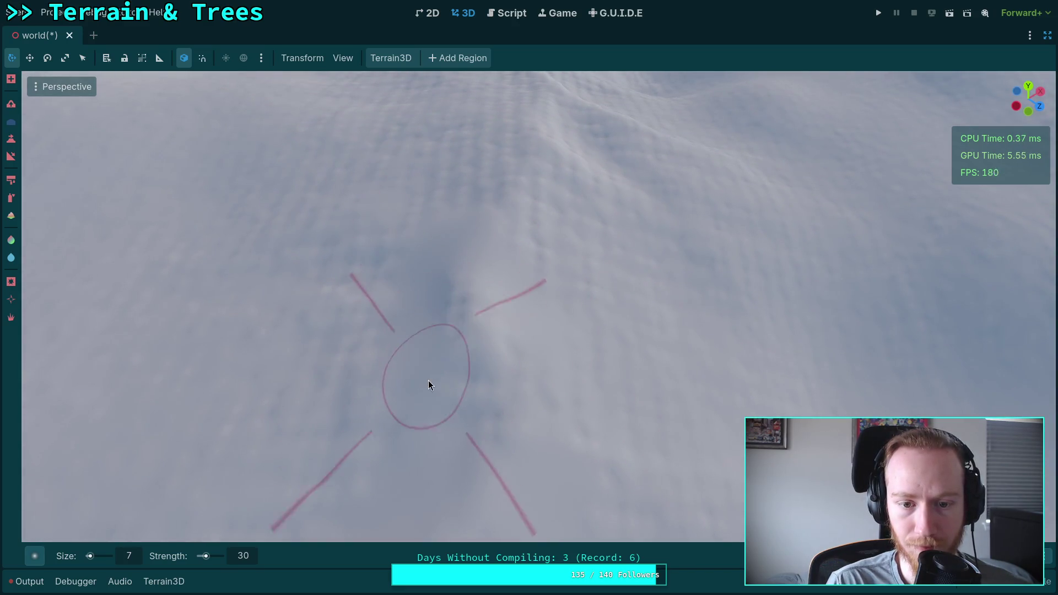
right_click(500, 399)
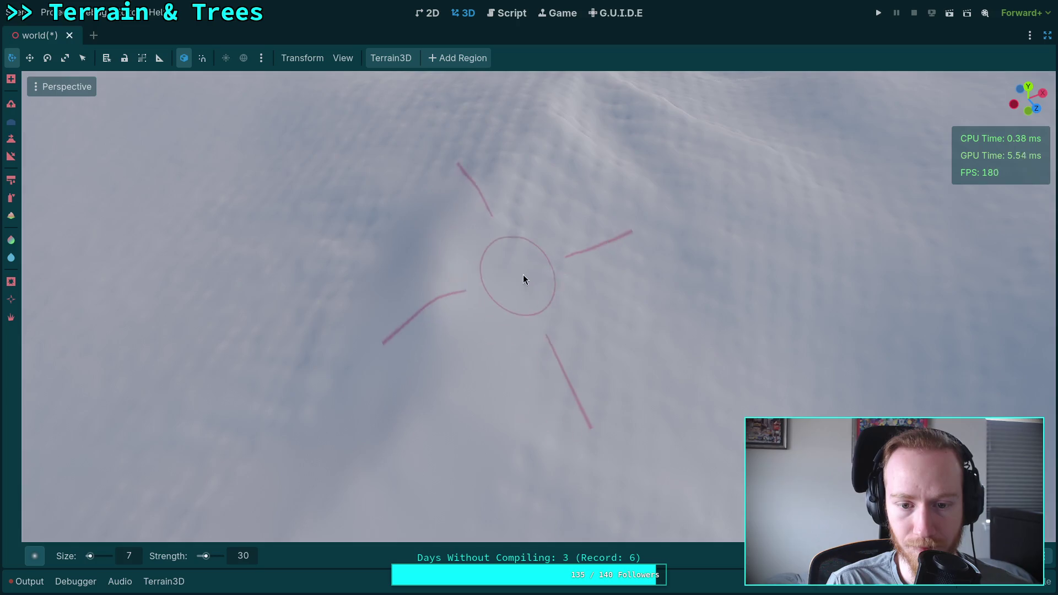
right_click(524, 280)
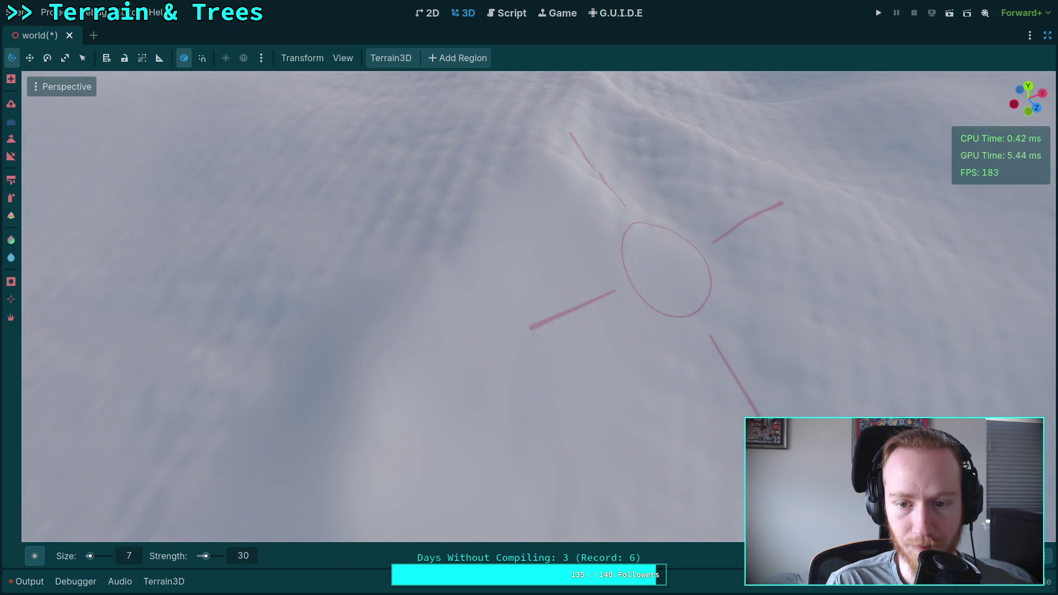
right_click(666, 318)
right_click(636, 385)
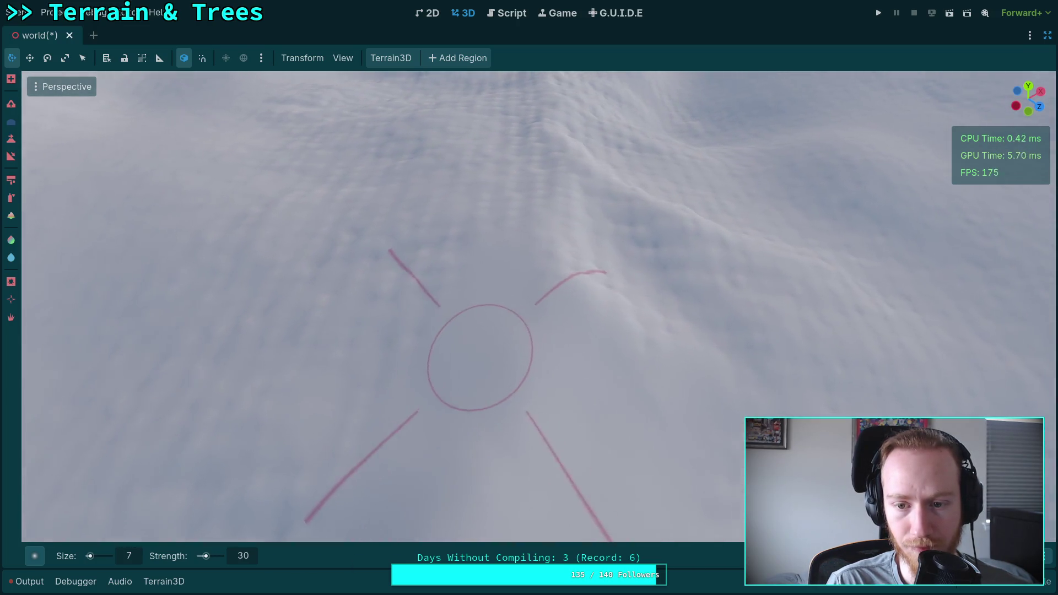
right_click(642, 347)
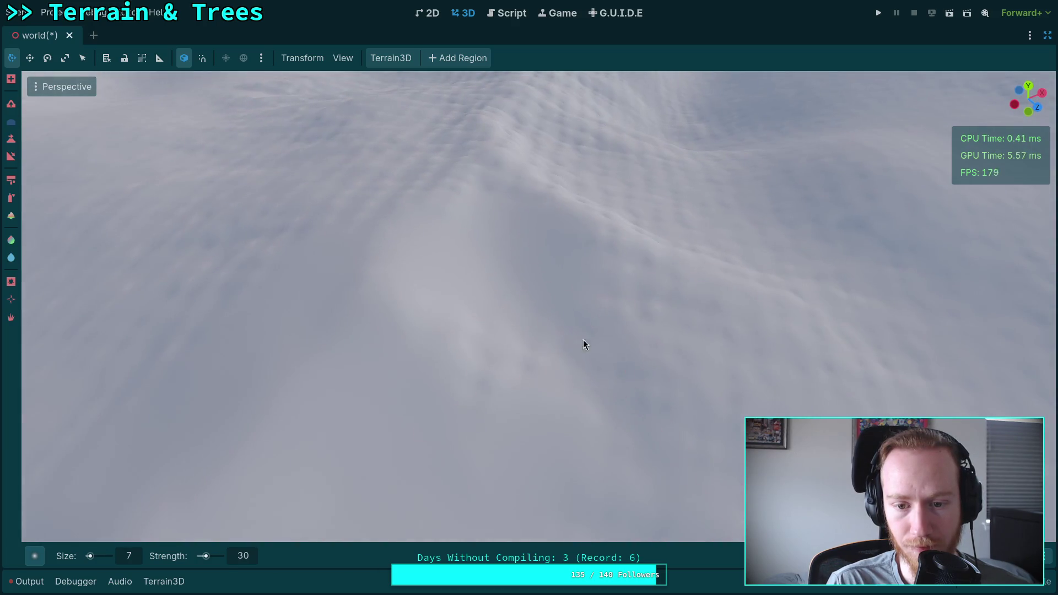
right_click(666, 322)
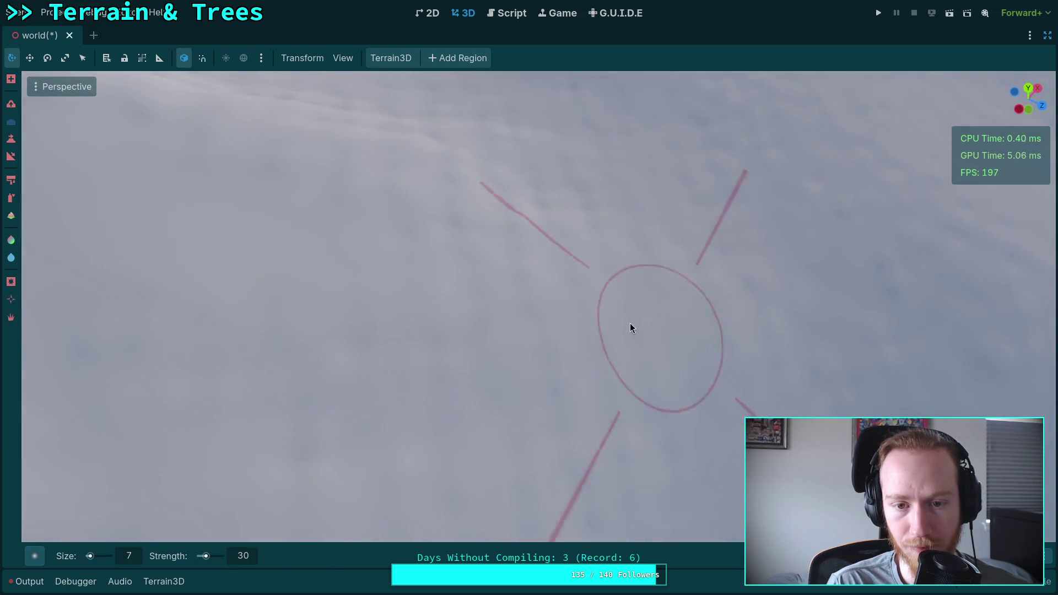
right_click(552, 196)
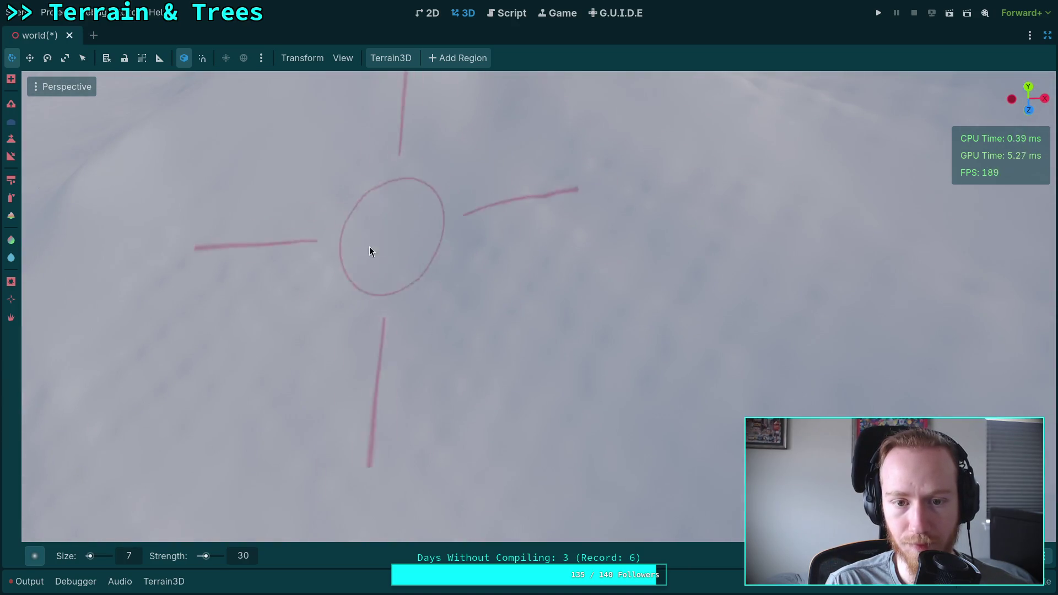
right_click(617, 223)
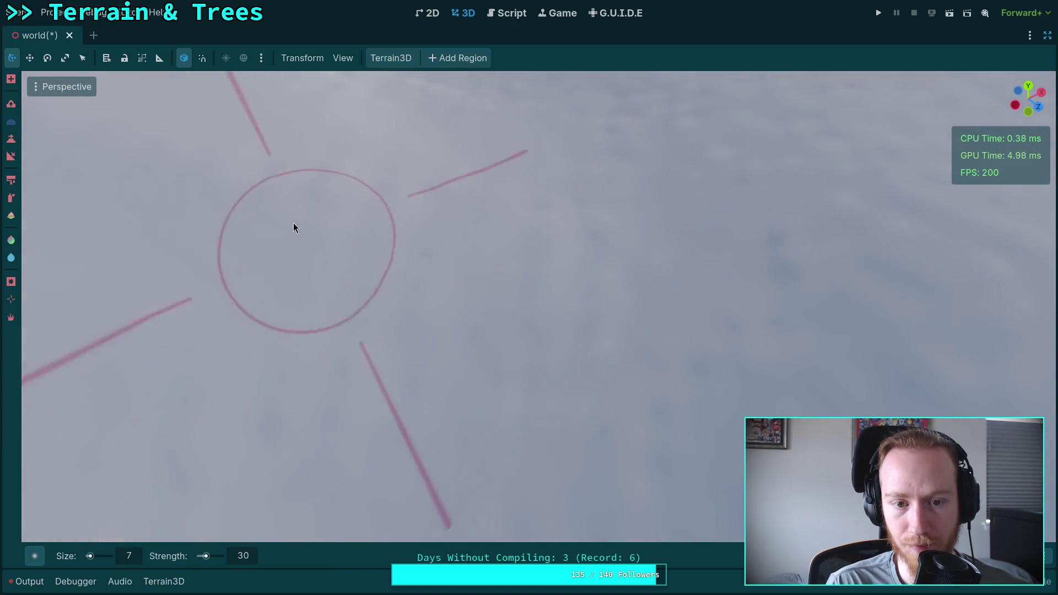
right_click(546, 361)
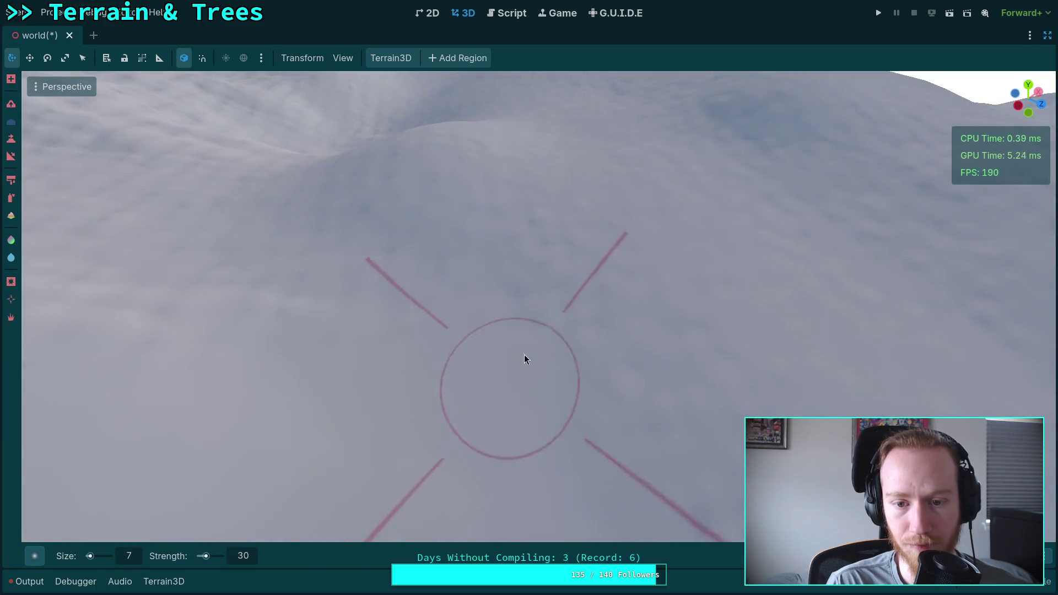
right_click(524, 357)
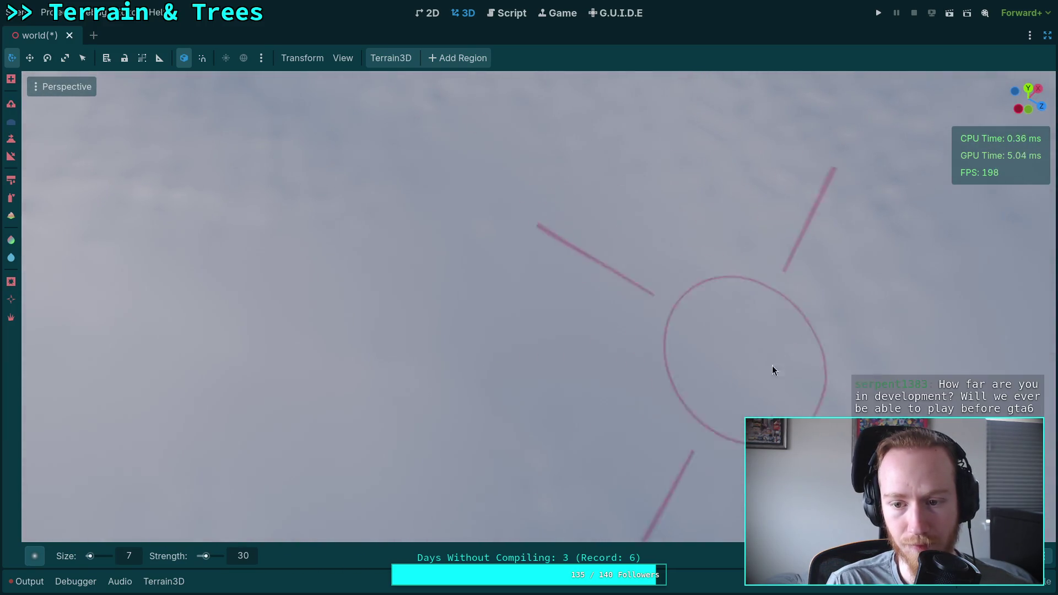
right_click(773, 365)
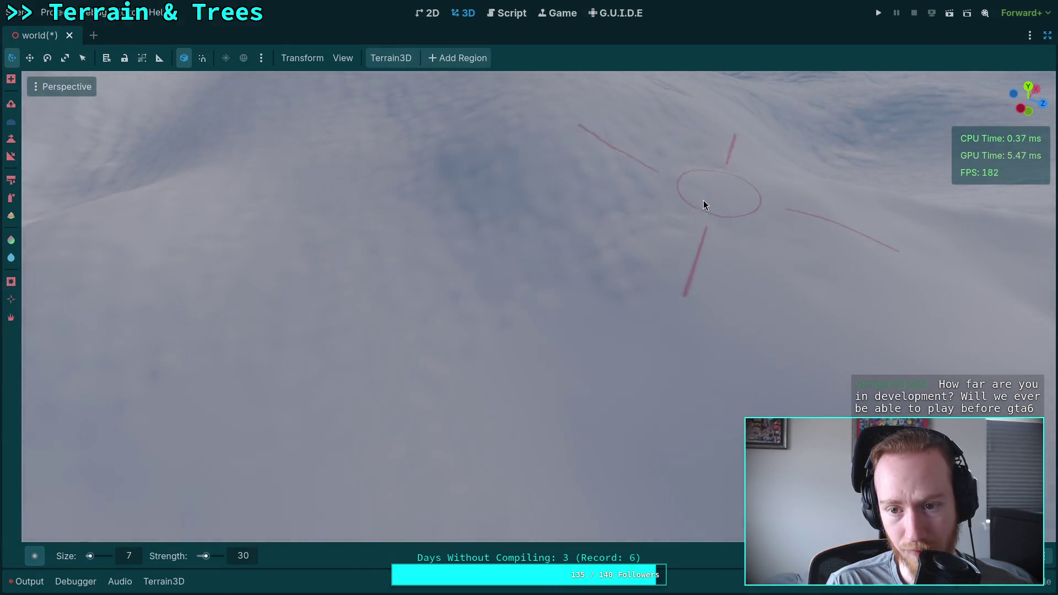
right_click(465, 328)
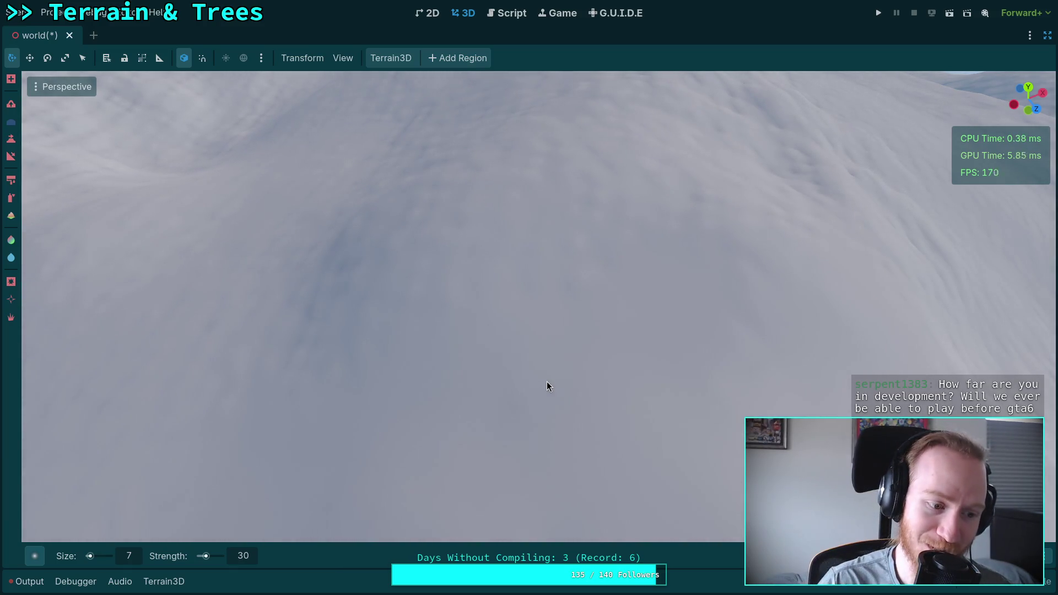
right_click(539, 323)
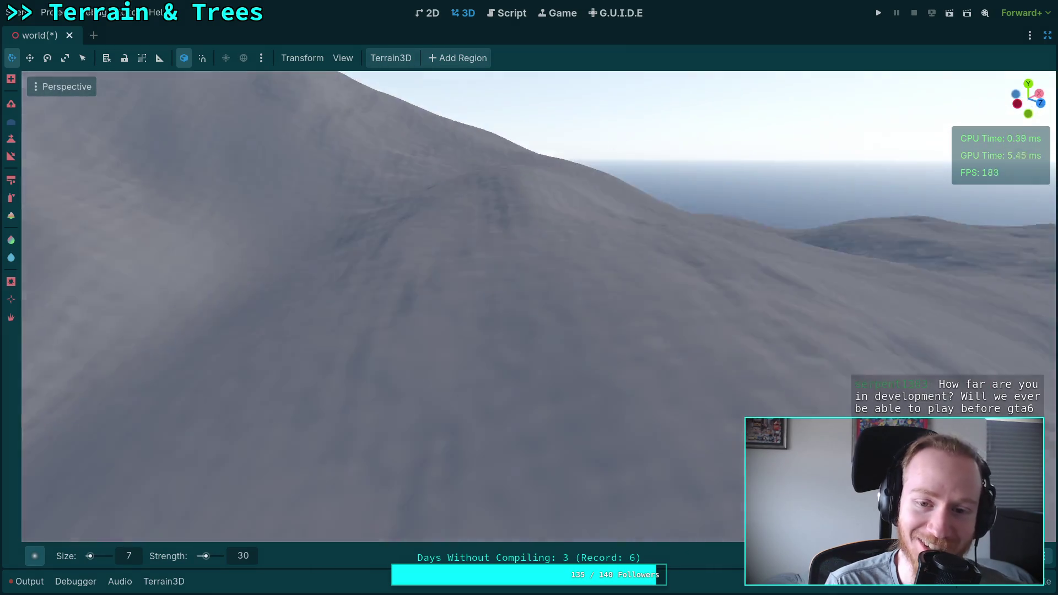
right_click(469, 287)
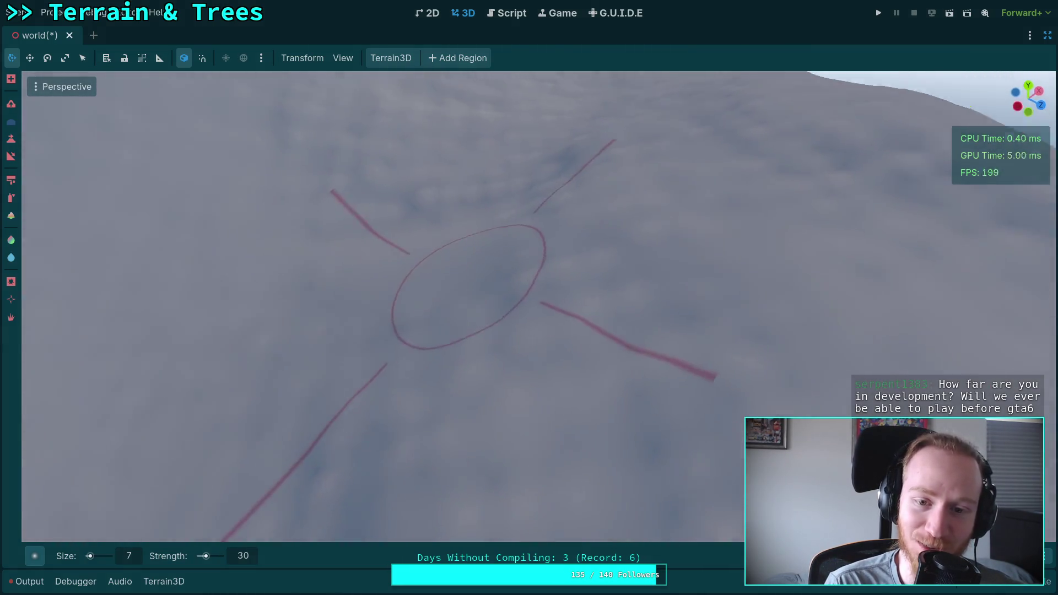
right_click(492, 318)
right_click(573, 227)
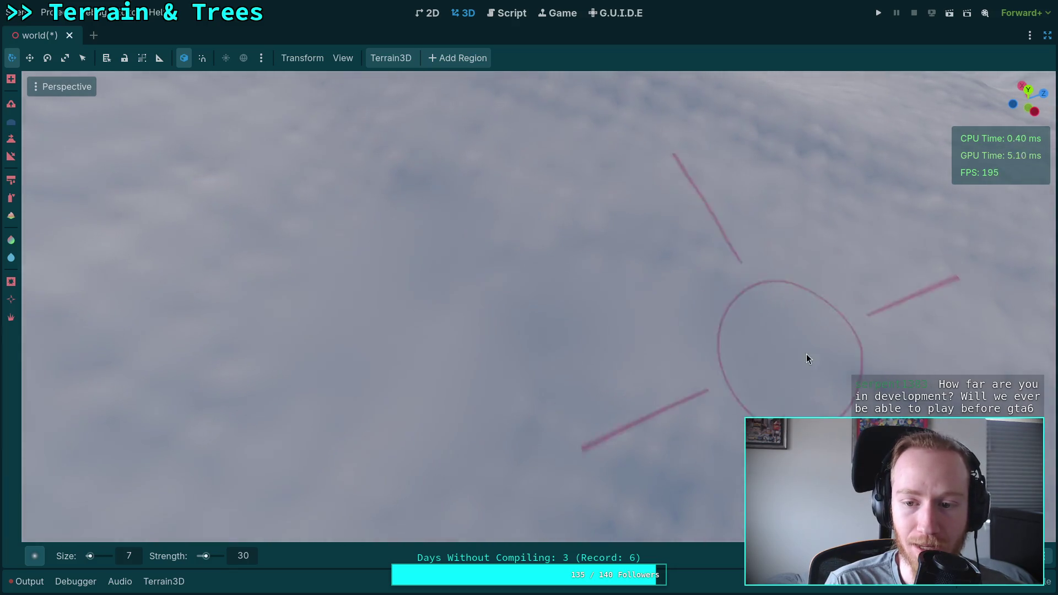
right_click(806, 353)
right_click(630, 311)
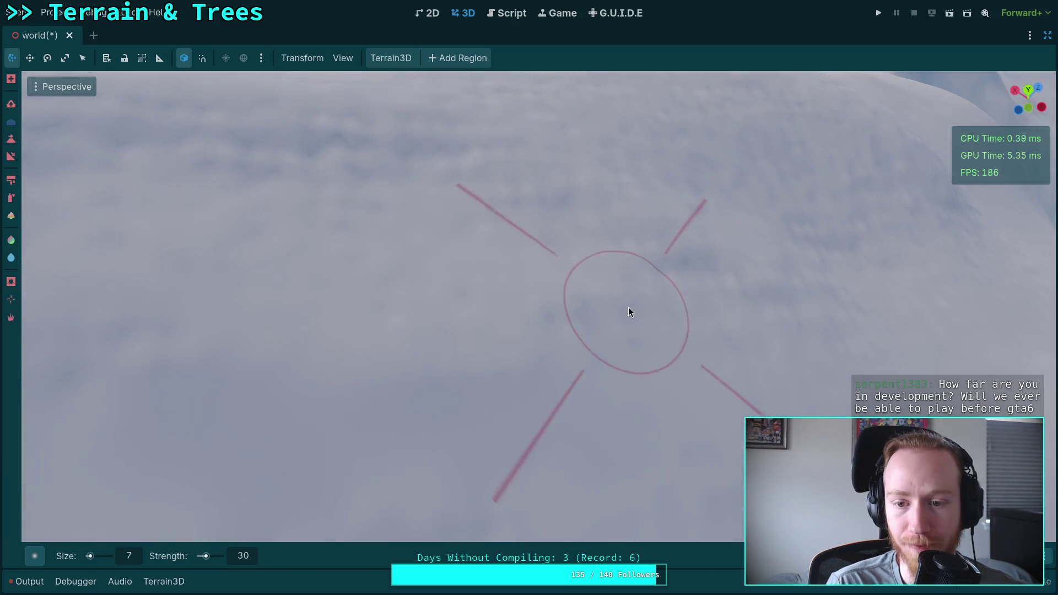
right_click(740, 295)
right_click(477, 233)
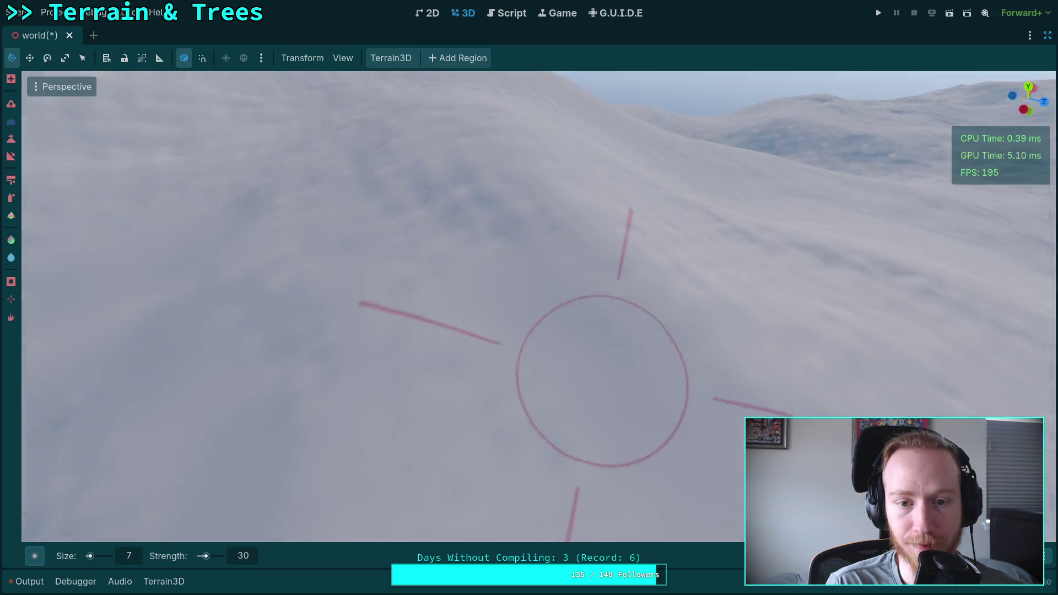
right_click(557, 291)
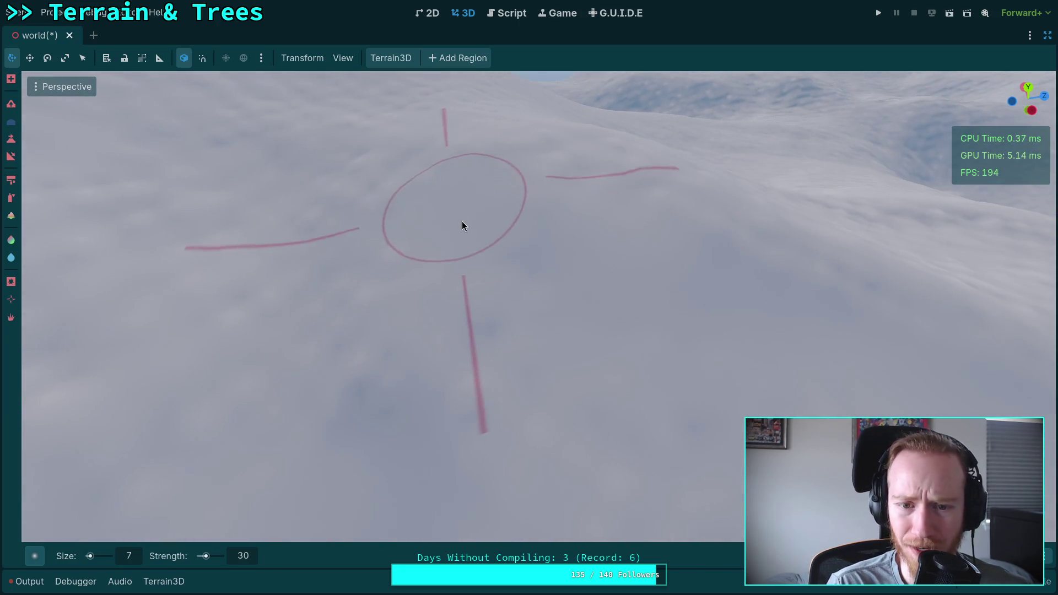
right_click(462, 222)
right_click(519, 318)
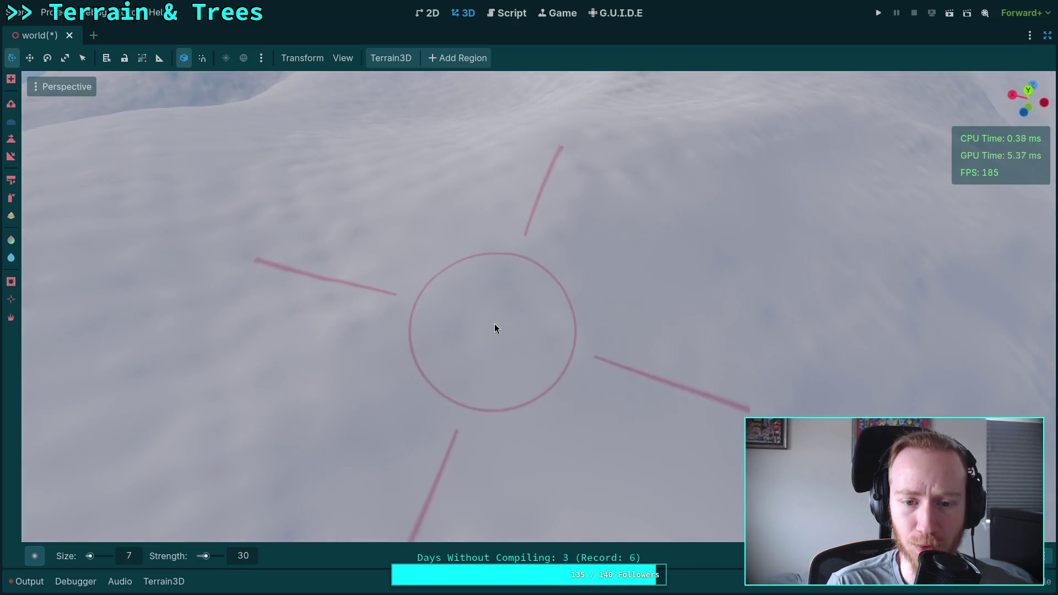
right_click(495, 323)
right_click(533, 227)
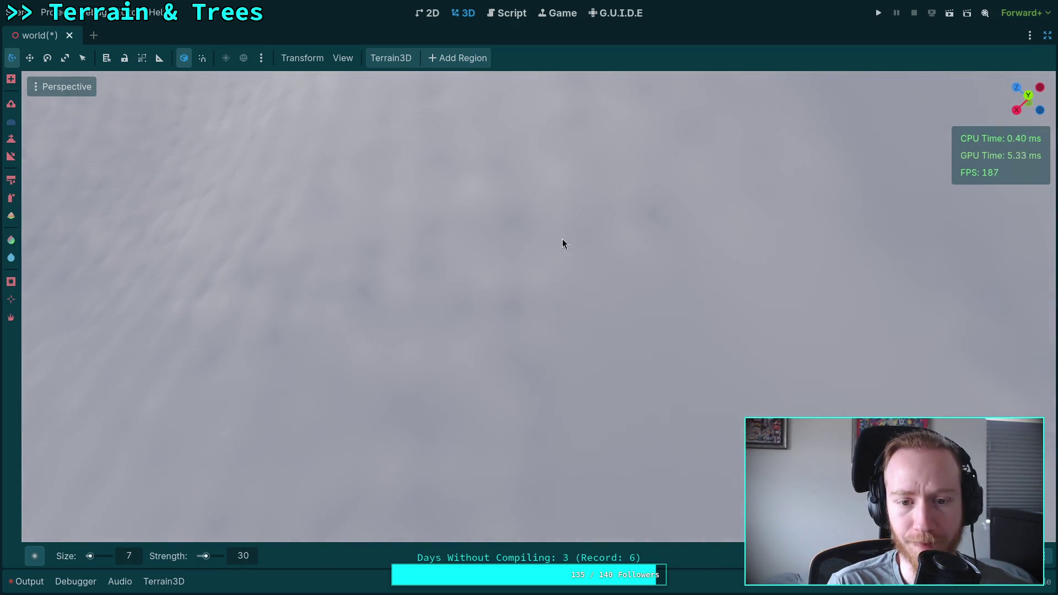
right_click(357, 239)
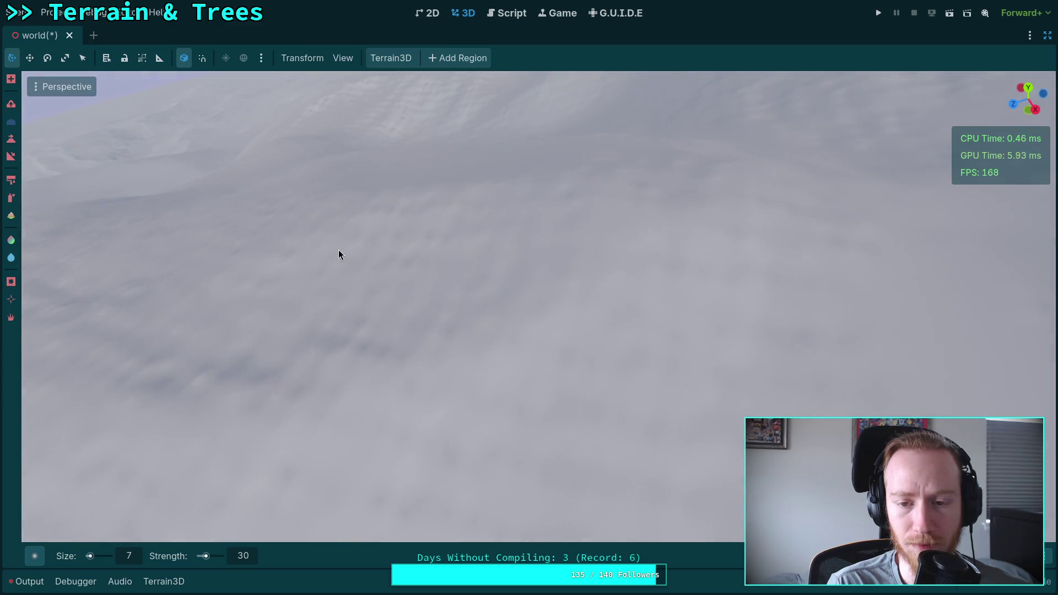
right_click(559, 403)
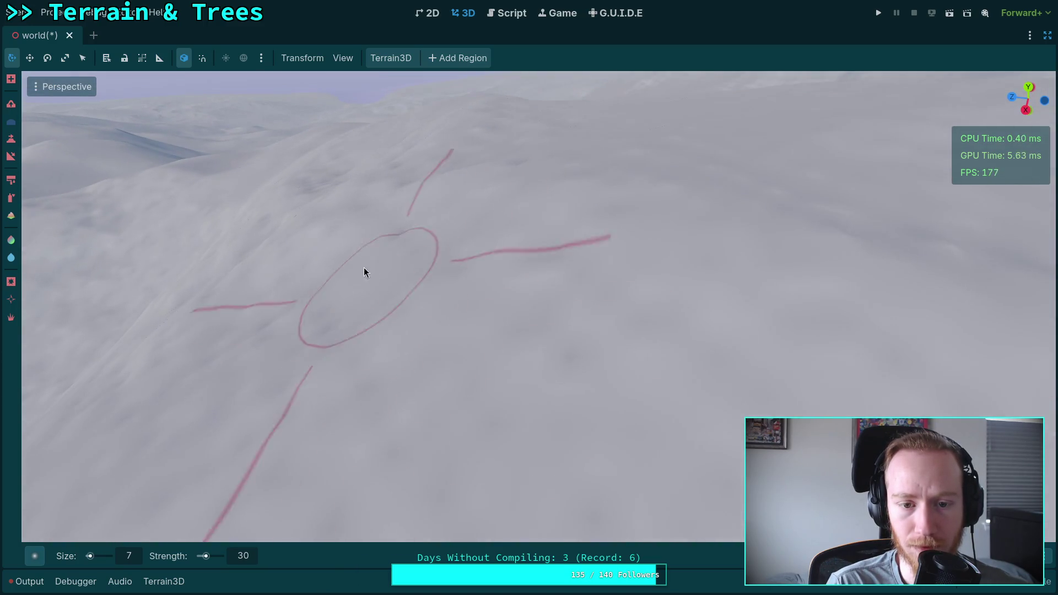
right_click(520, 313)
right_click(509, 354)
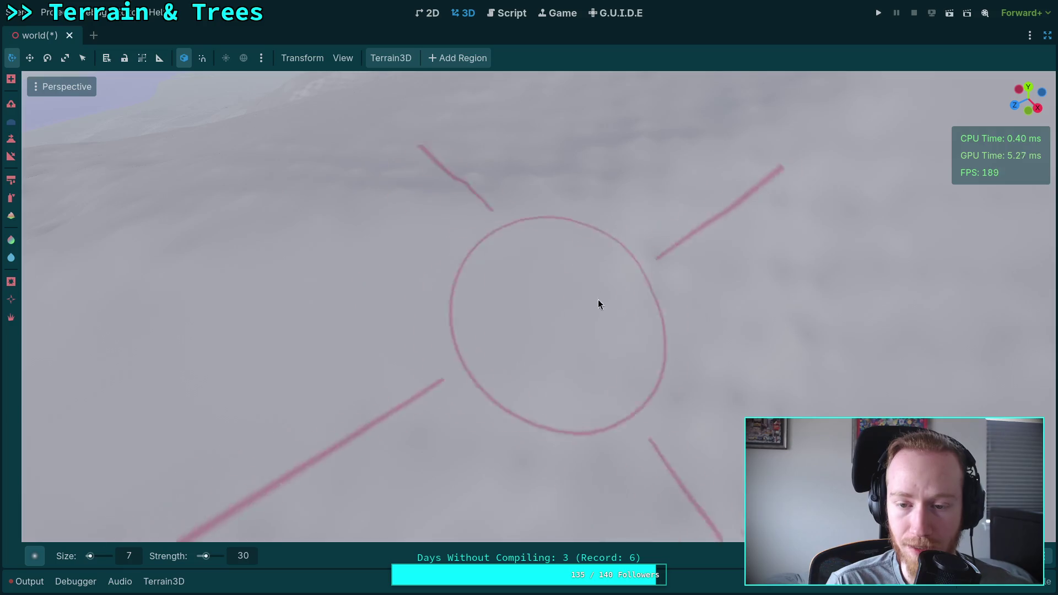
right_click(534, 229)
right_click(722, 195)
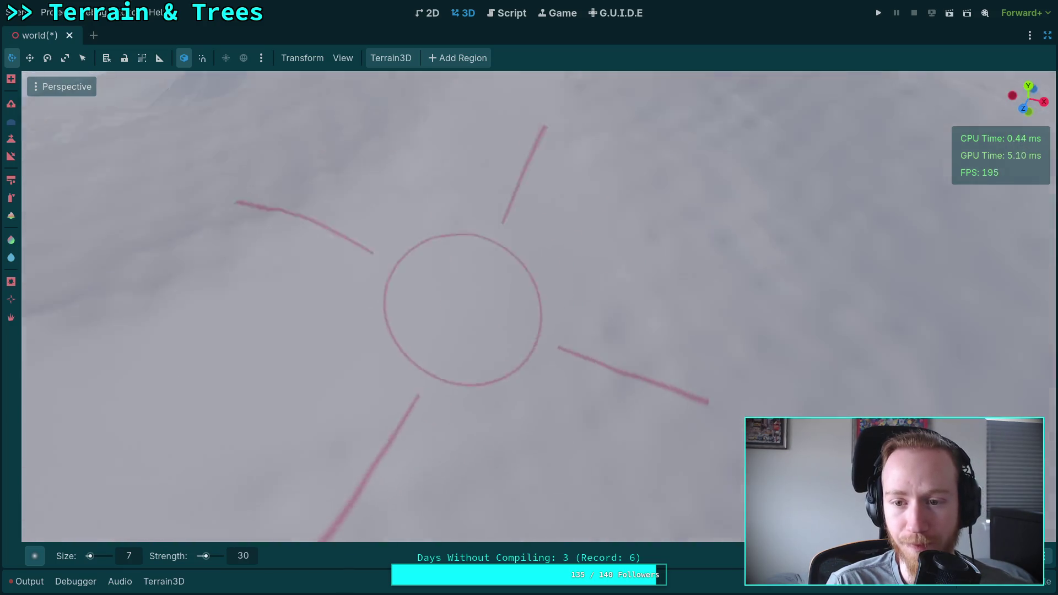
right_click(387, 254)
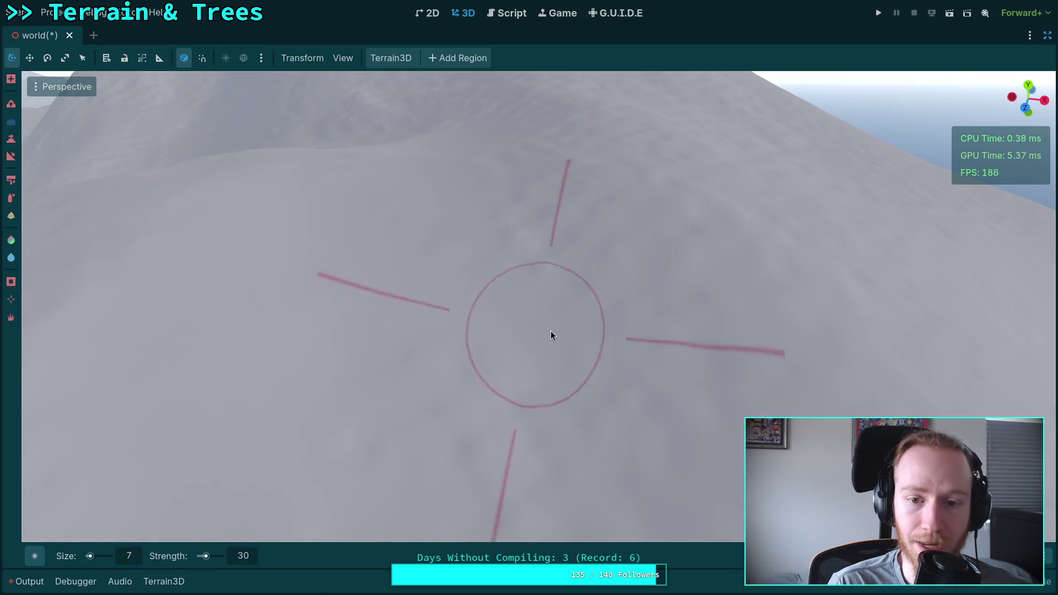
right_click(640, 337)
right_click(580, 437)
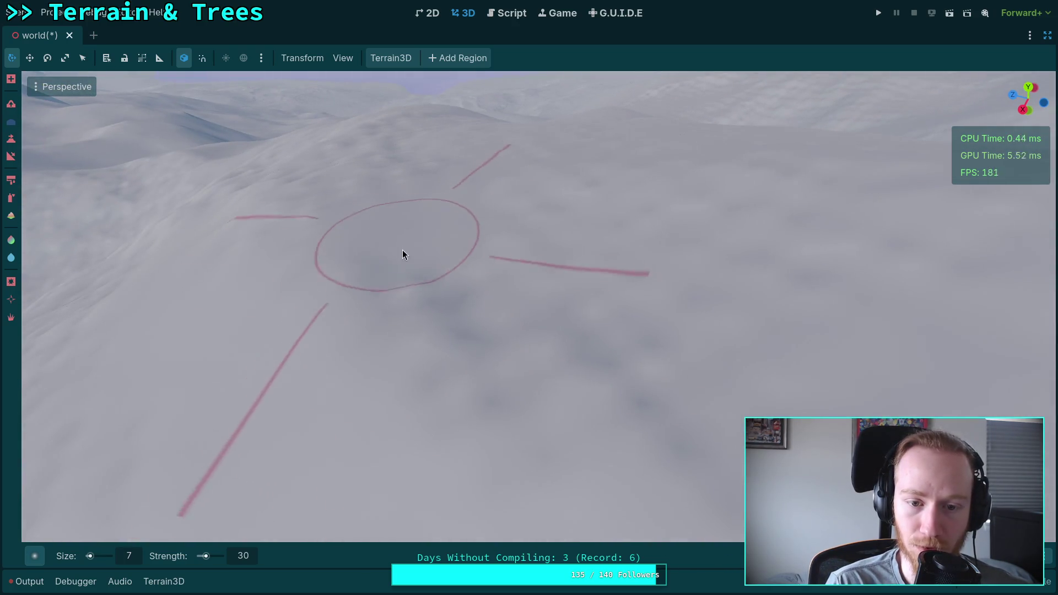
right_click(536, 346)
right_click(628, 353)
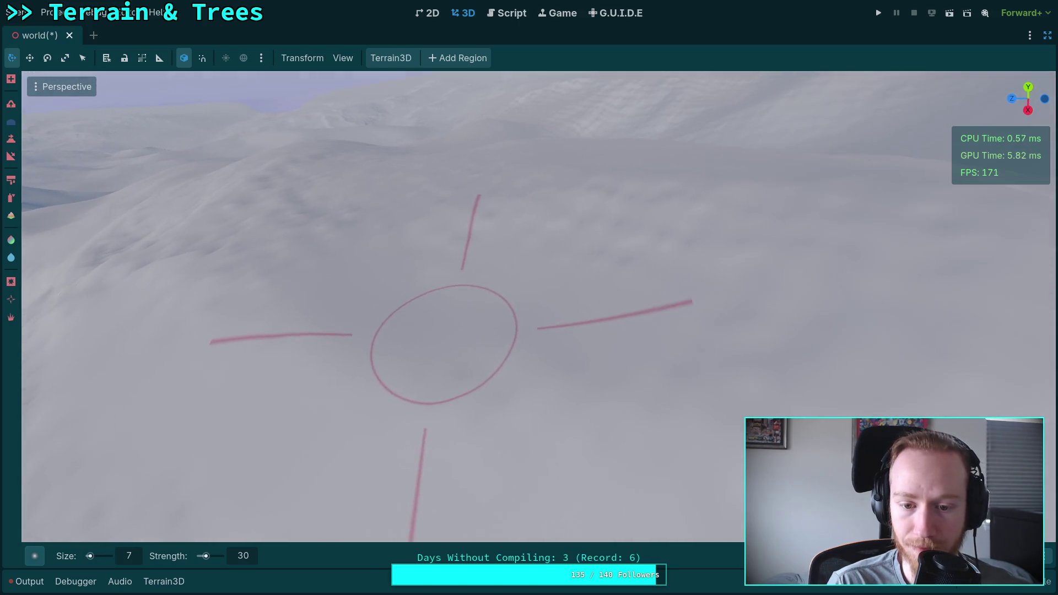
right_click(773, 324)
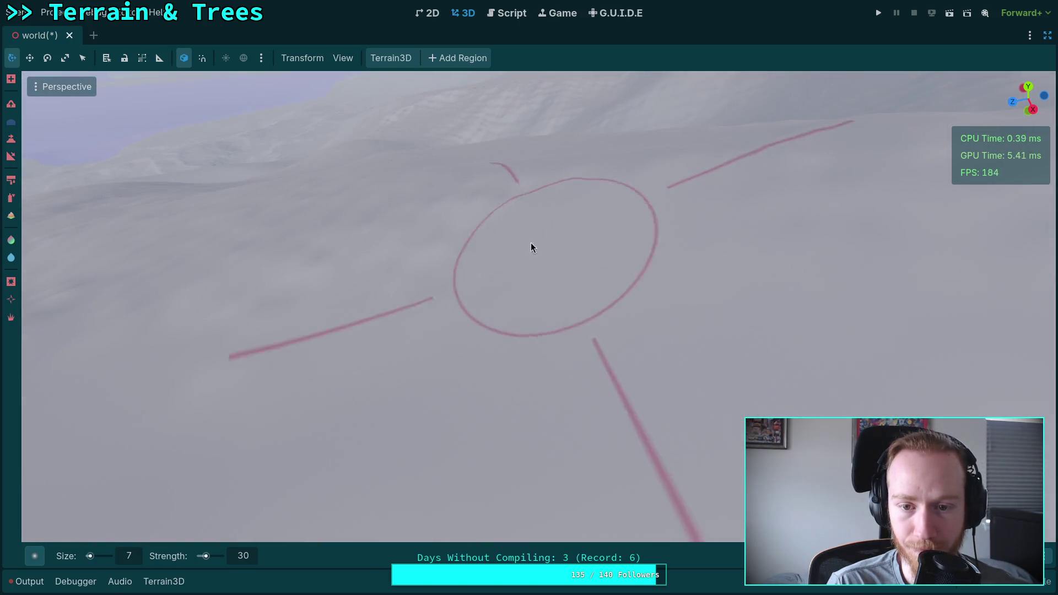
right_click(558, 223)
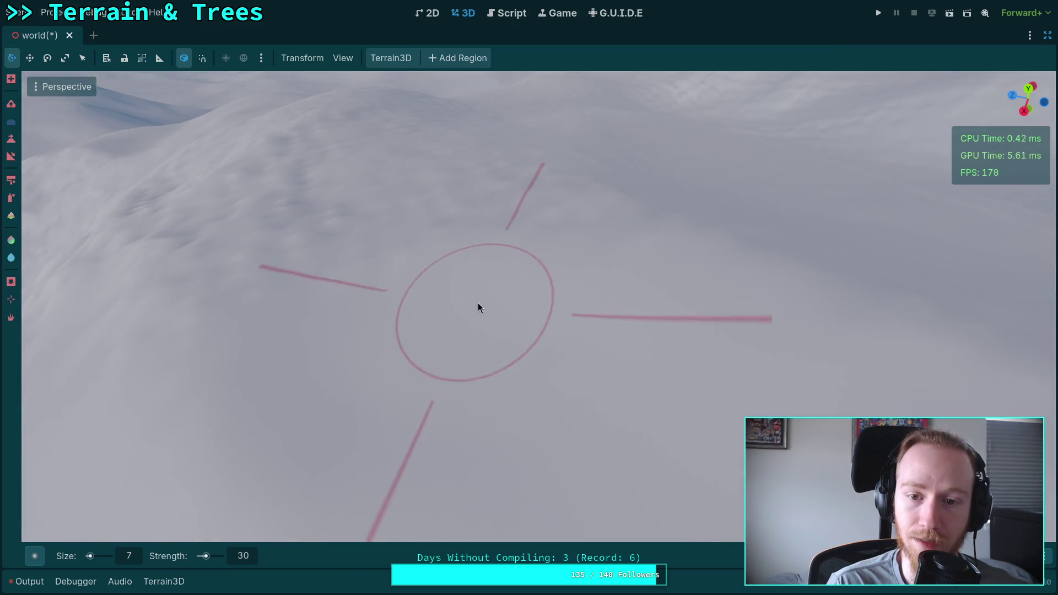
right_click(478, 302)
right_click(506, 366)
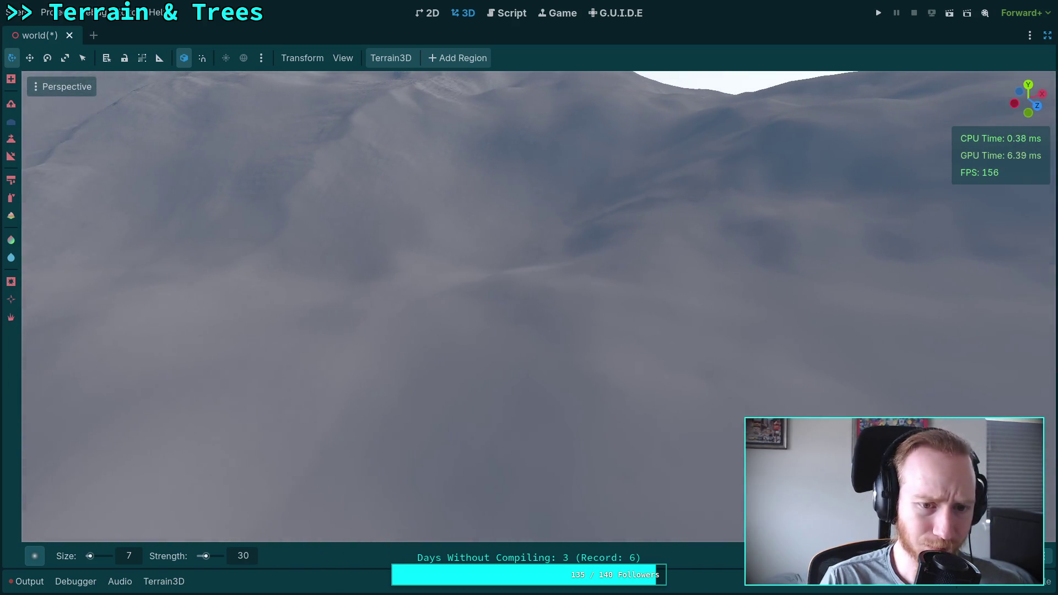
key(ctrl+s)
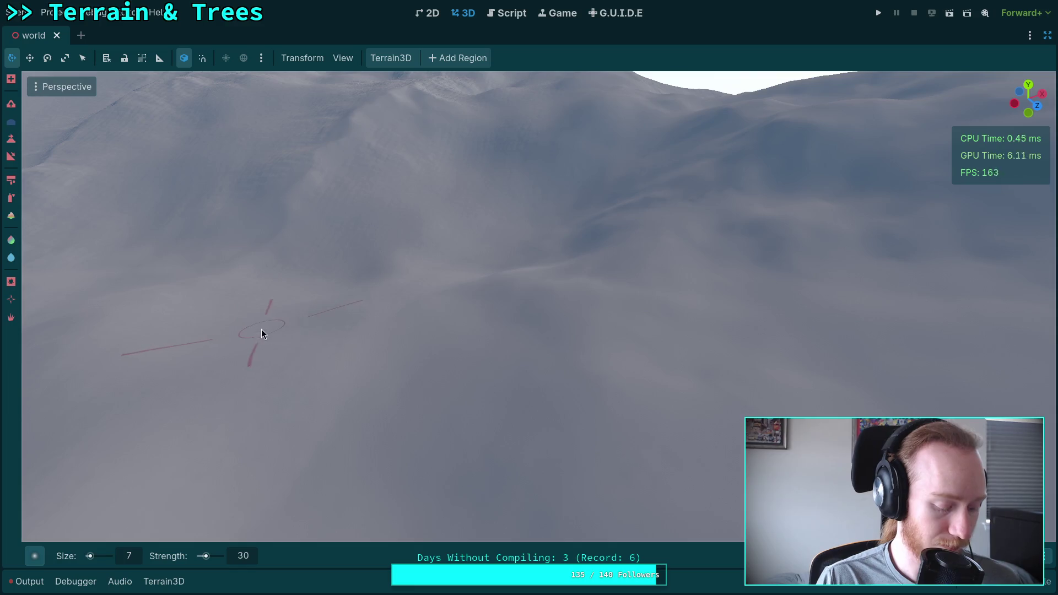
Save the world scene containing the sculpted snowy terrain with Ctrl+S.
key(ctrl+s)
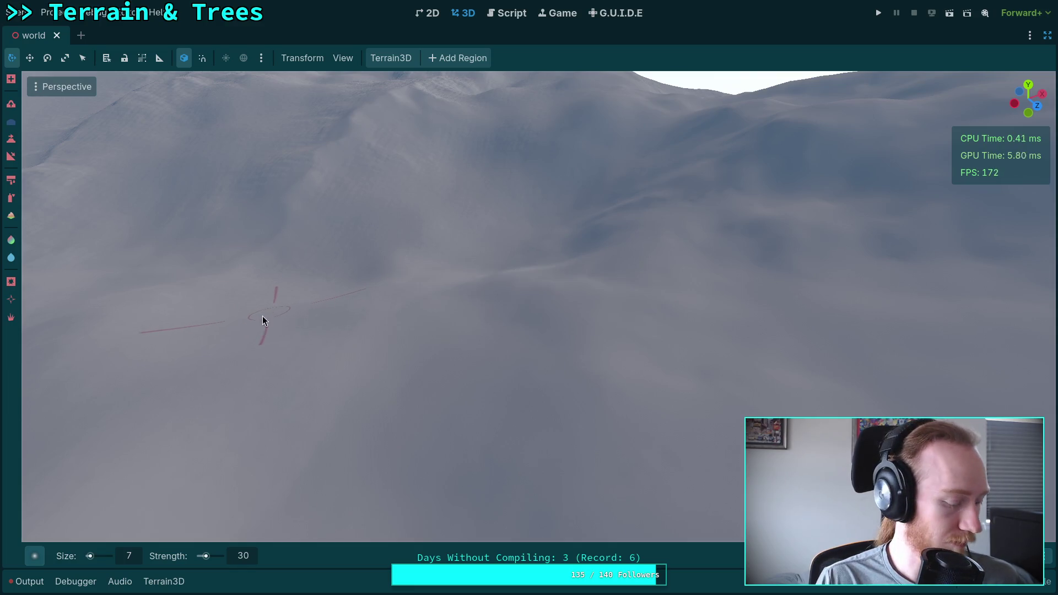